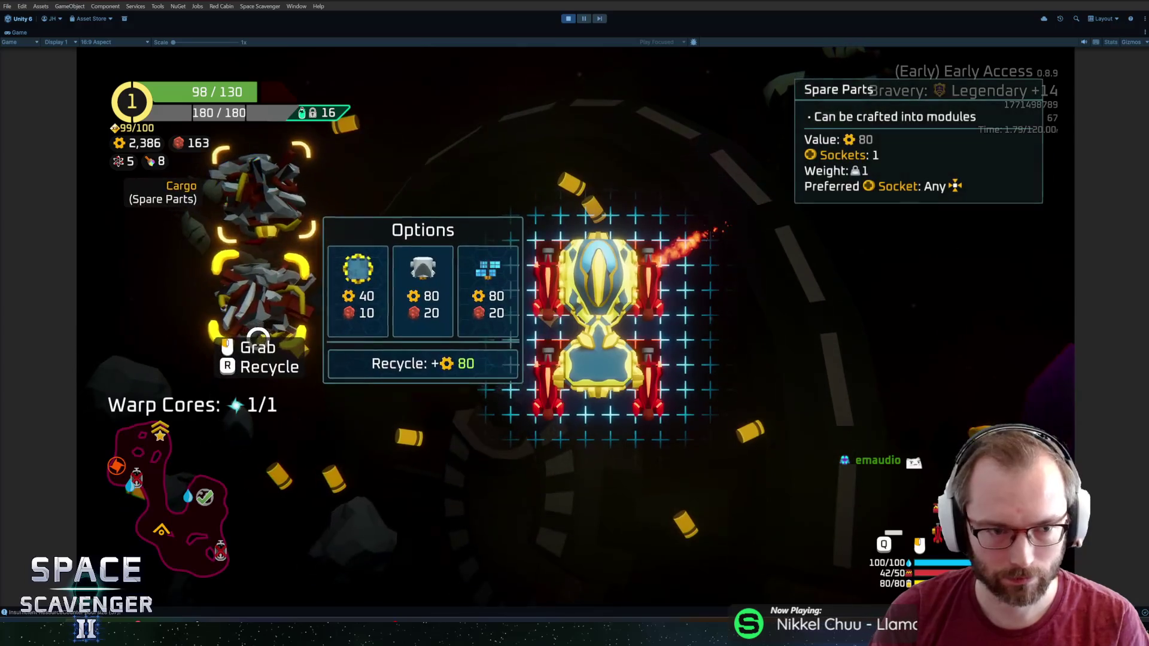
Craft a solar panel from the spare parts and spawn an Ion Cannon with the console's spawn command
{"action": "left_click", "coordinate": [377, 308]}
{"action": "key", "text": "grave"}
{"action": "type", "text": "ssp"}
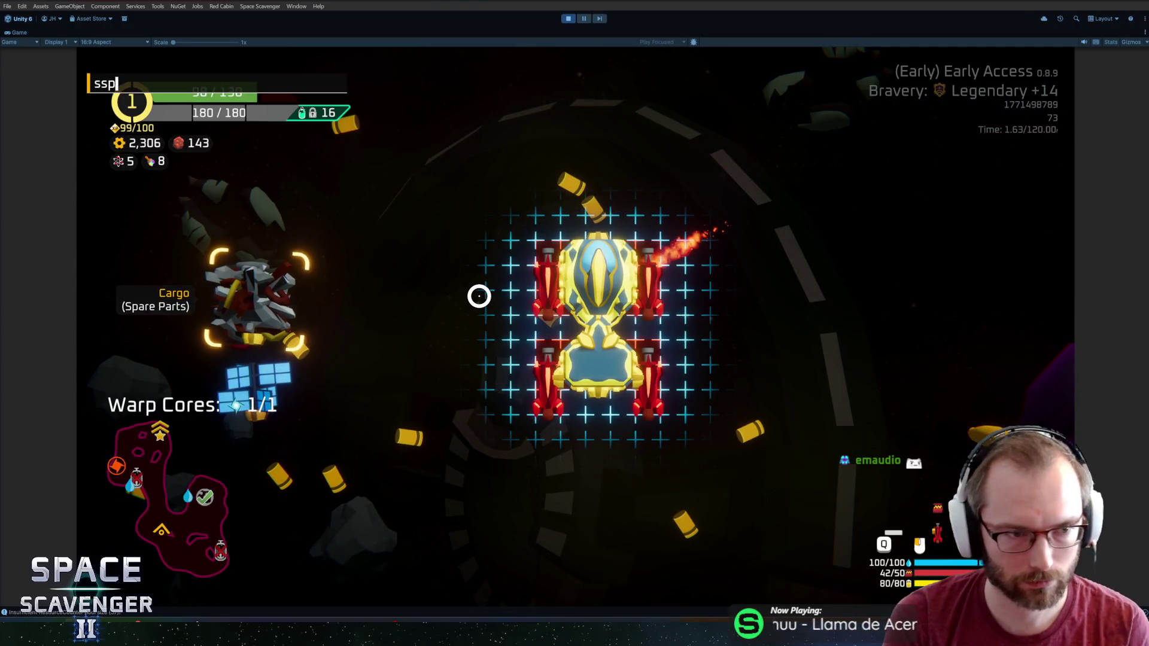
{"action": "type", "text": "awn iond"}
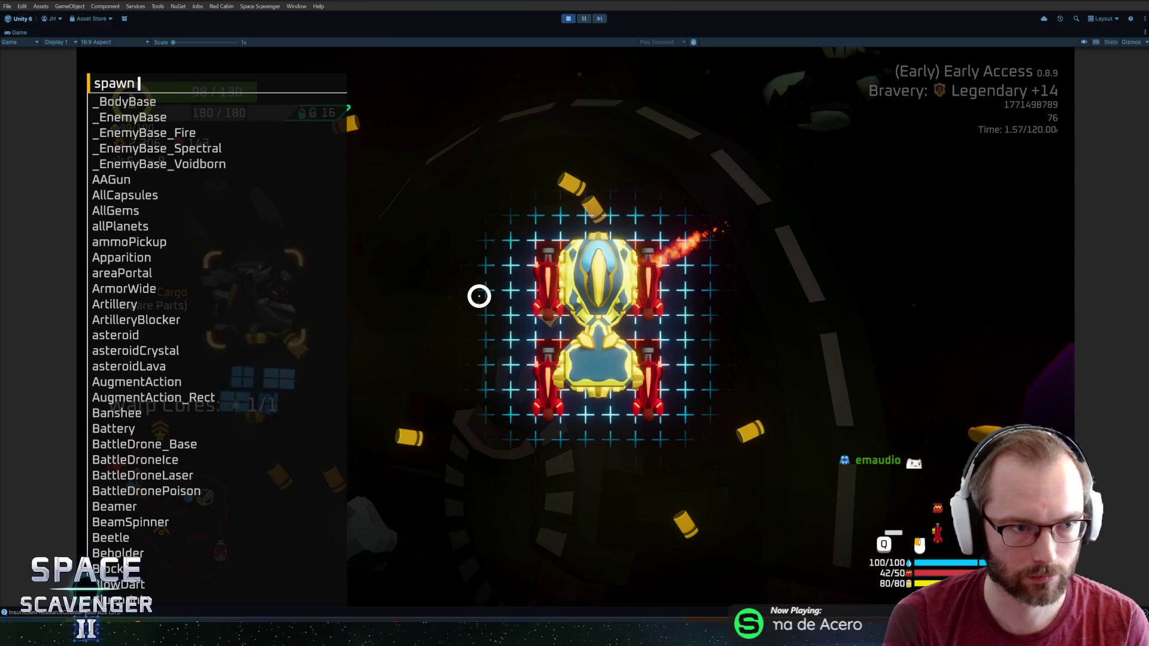
{"action": "key", "text": "Return"}
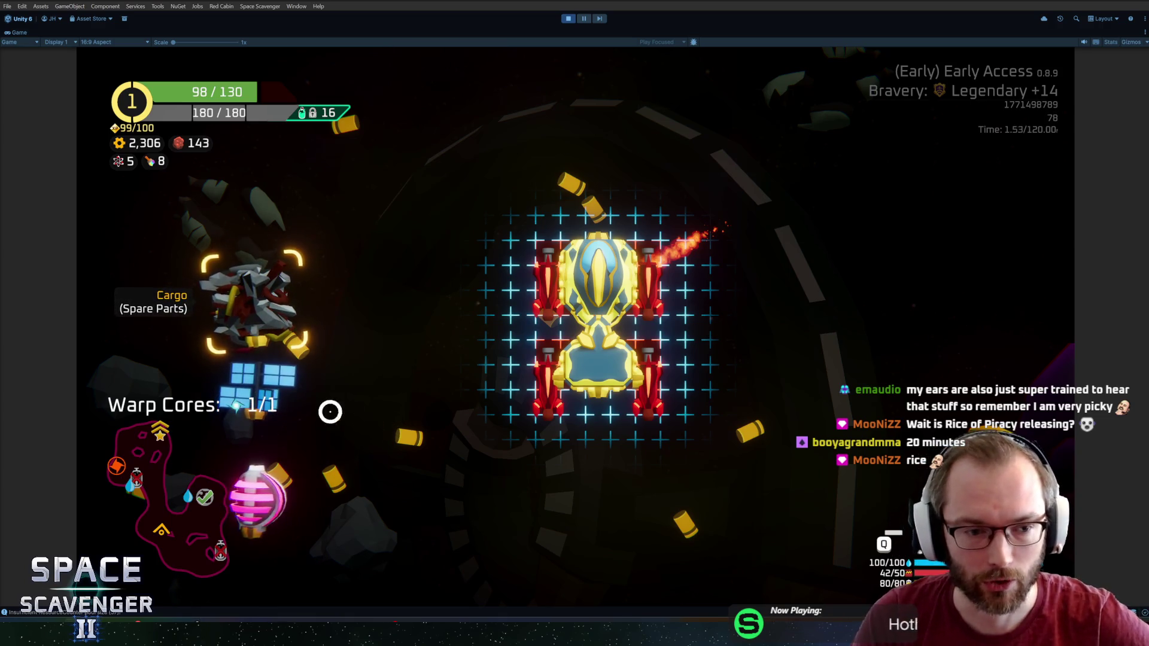
Fit the Ion Cannon onto the ship's front and leave build mode
{"action": "mouse_move", "coordinate": [258, 497]}
{"action": "left_mouse_down"}
{"action": "mouse_move", "coordinate": [617, 80]}
{"action": "mouse_move", "coordinate": [598, 215]}
{"action": "left_mouse_up"}
{"action": "mouse_move", "coordinate": [367, 387]}
{"action": "left_mouse_down"}
{"action": "mouse_move", "coordinate": [583, 481]}
{"action": "mouse_move", "coordinate": [585, 463]}
{"action": "left_mouse_up"}
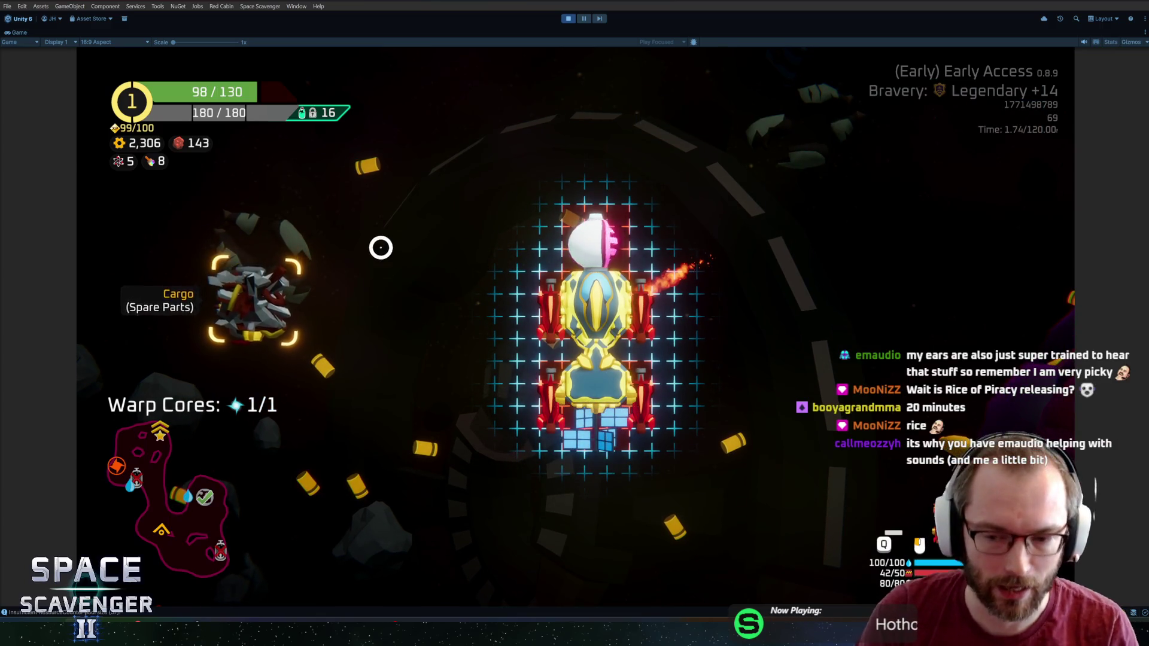
{"action": "key", "text": "Tab"}
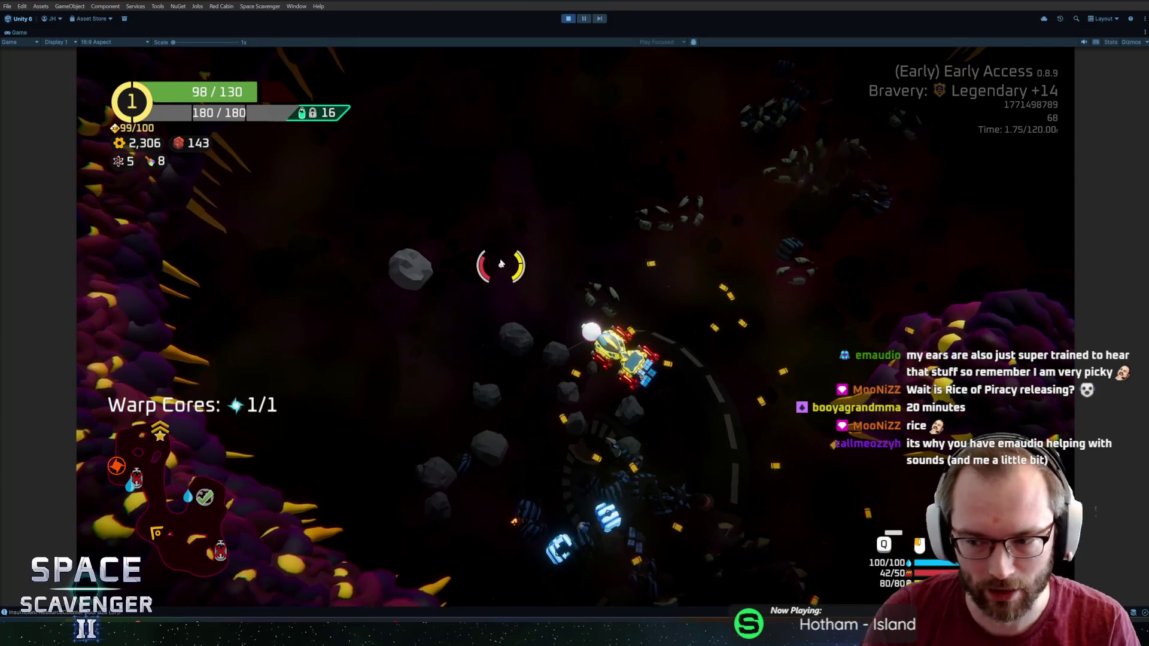
Boost up the cave past the upgrade refiner into the glowing portal and warp out
{"action": "key", "text": "w"}
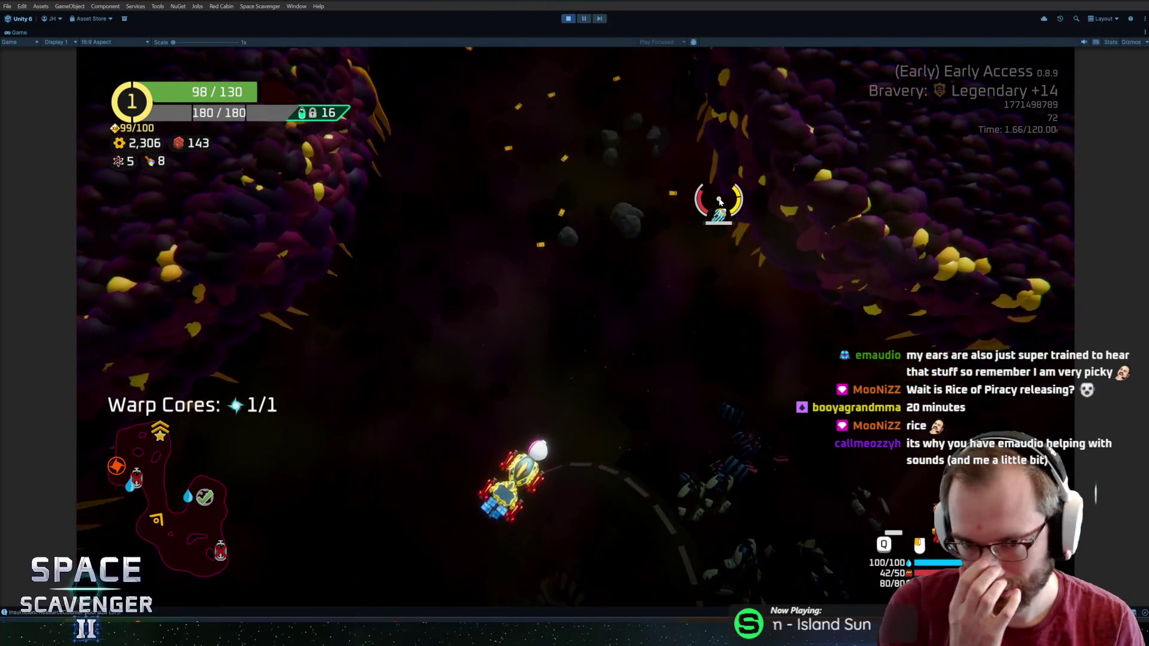
{"action": "key", "text": "space"}
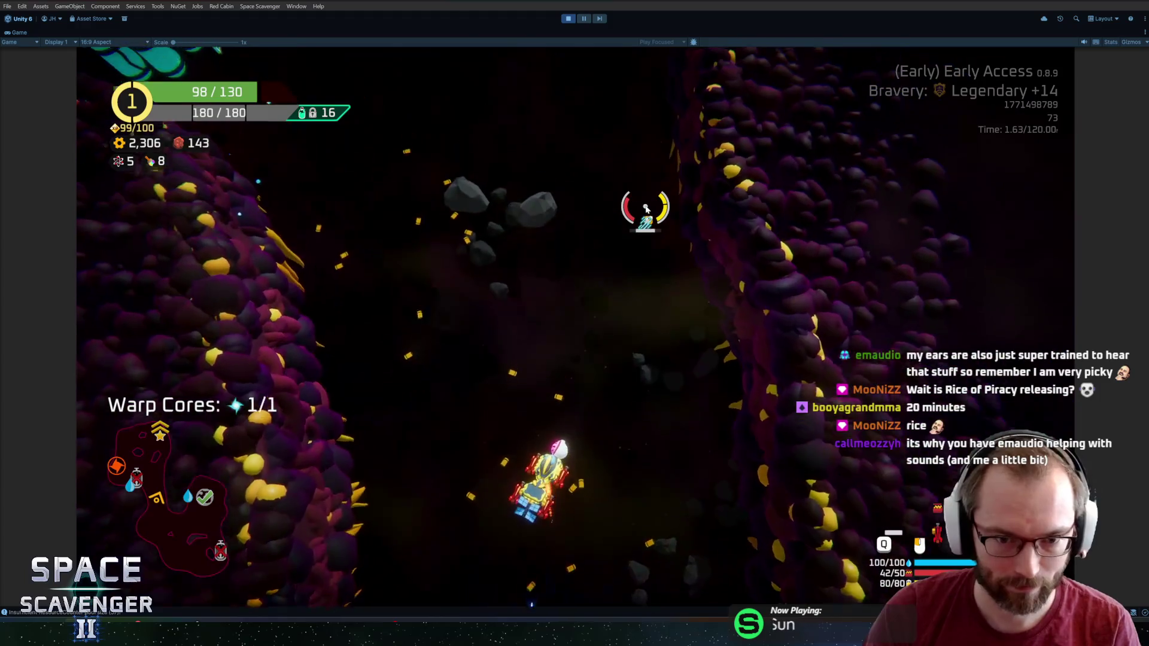
{"action": "key", "text": "space"}
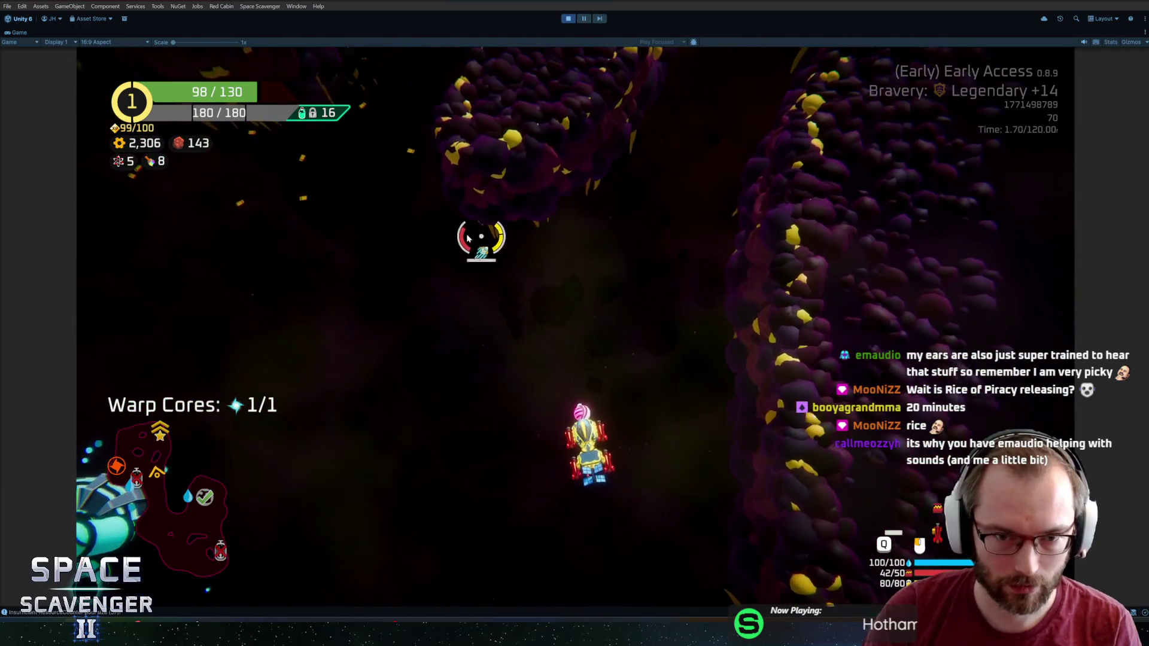
{"action": "key", "text": "space"}
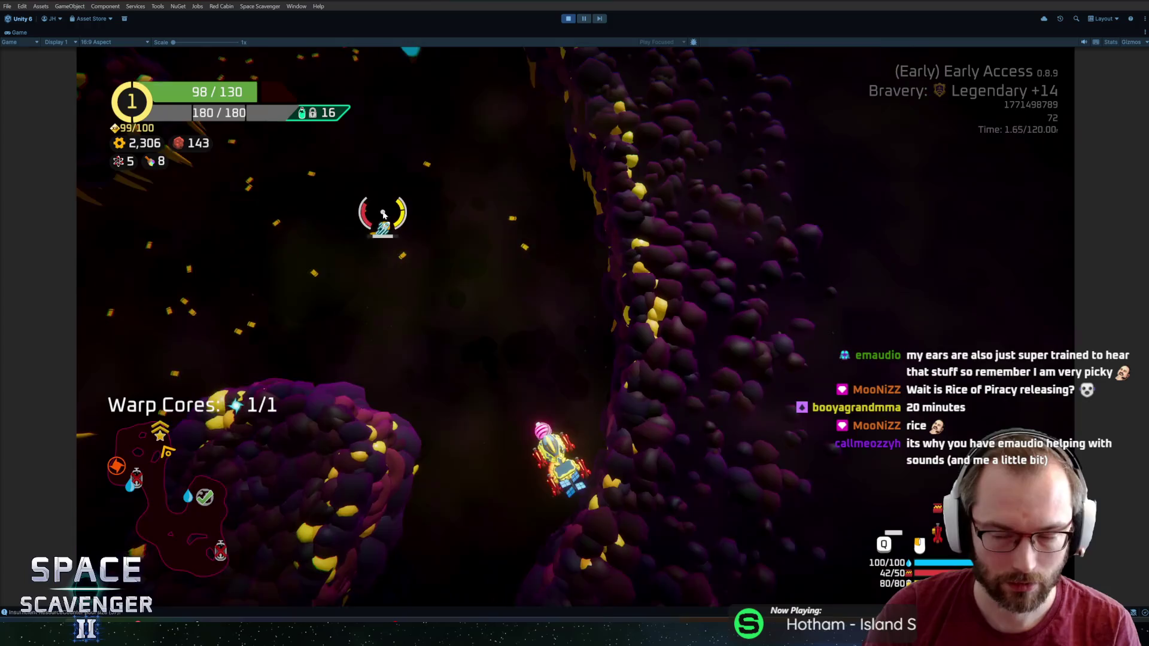
{"action": "key", "text": "space"}
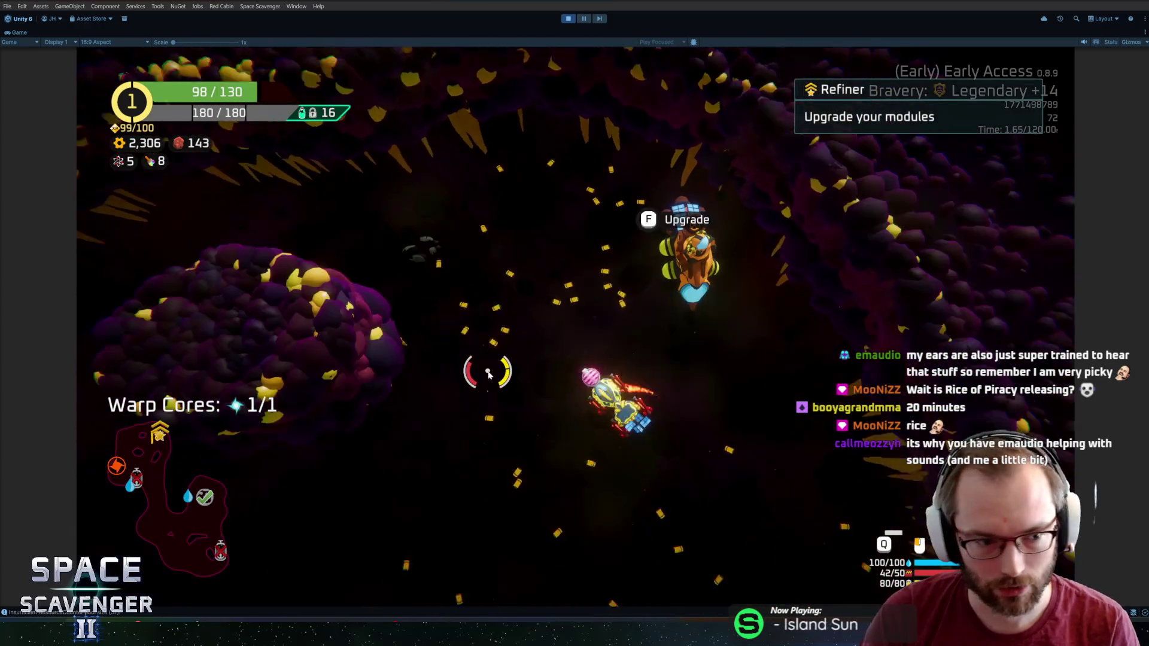
{"action": "key", "text": "space"}
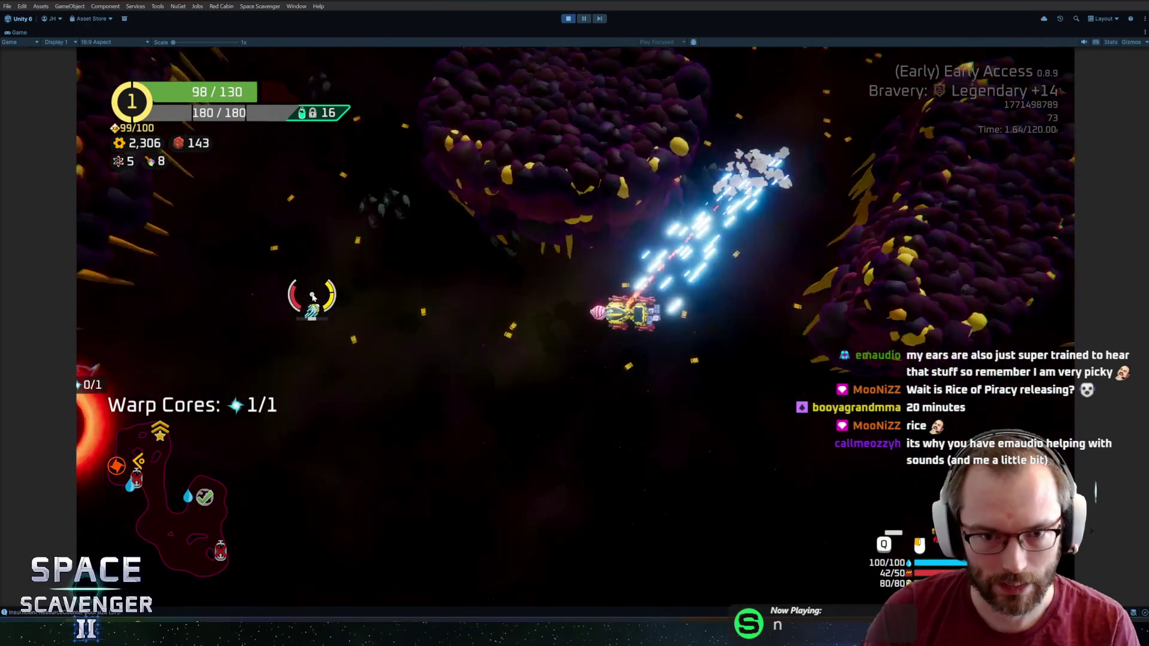
{"action": "key", "text": "space"}
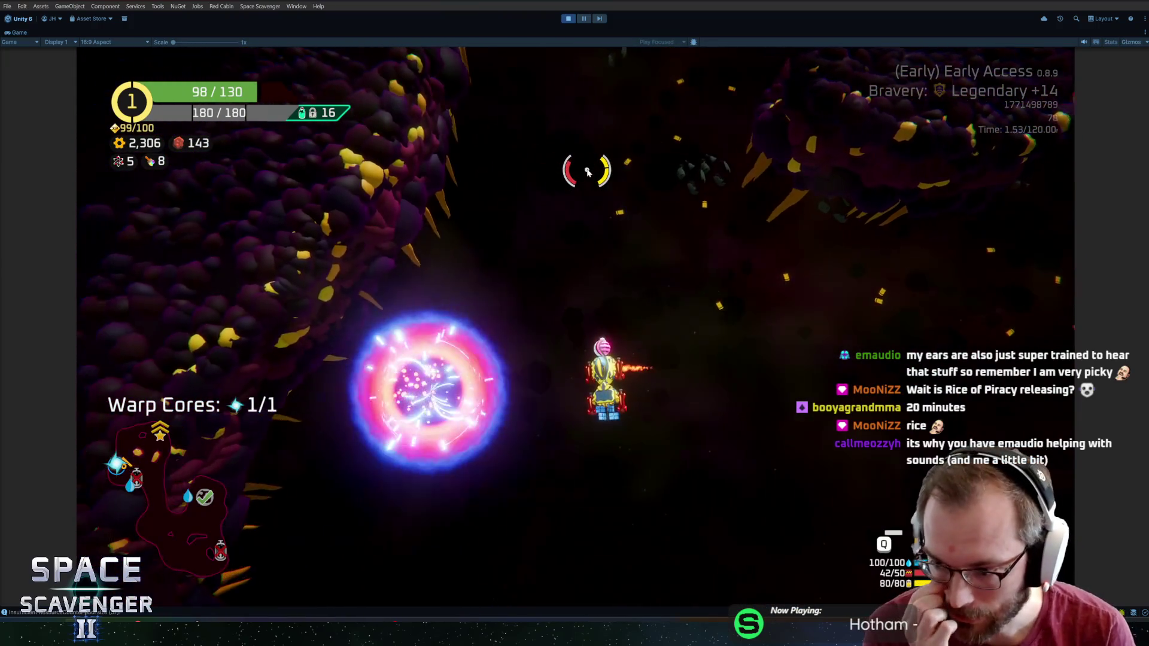
{"action": "key", "text": "a"}
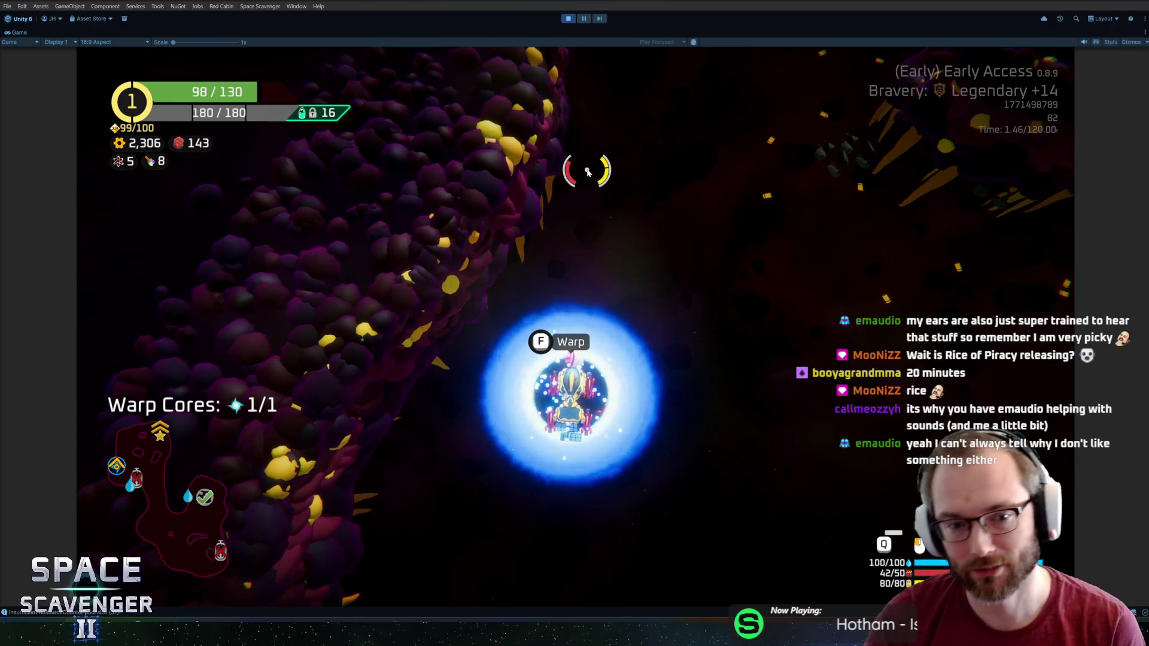
{"action": "key", "text": "f"}
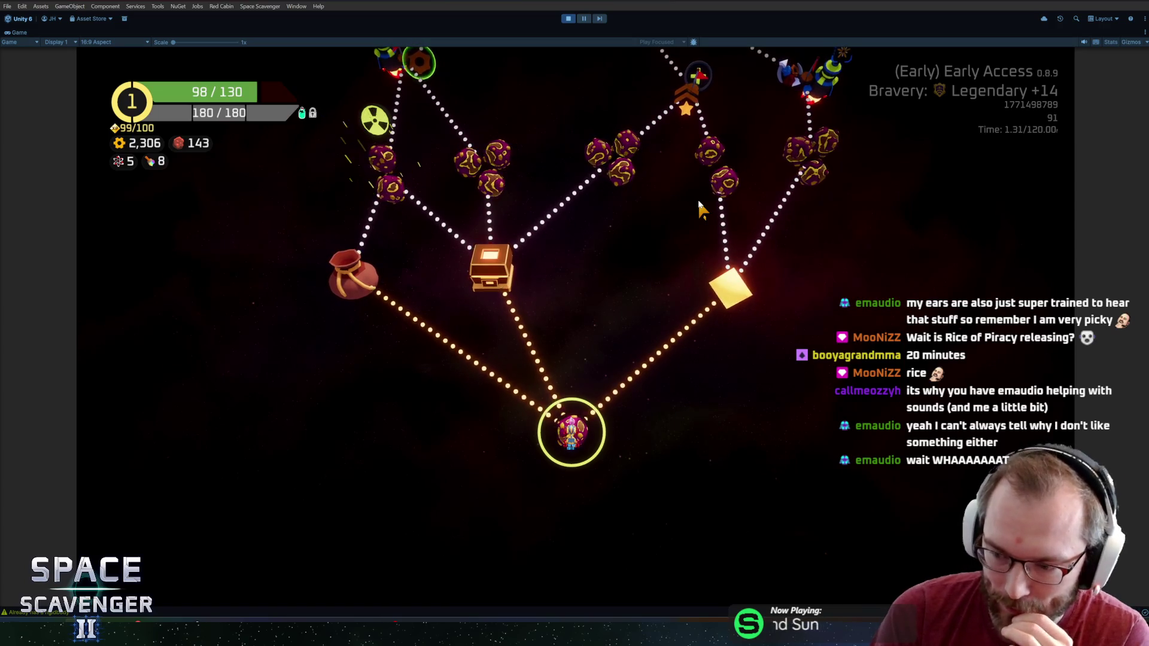
Send the ship to the red-bag drop point node on the star map
{"action": "scroll", "coordinate": [754, 294], "scroll_direction": "up", "scroll_amount": 2}
{"action": "scroll", "coordinate": [718, 323], "scroll_direction": "down", "scroll_amount": 4}
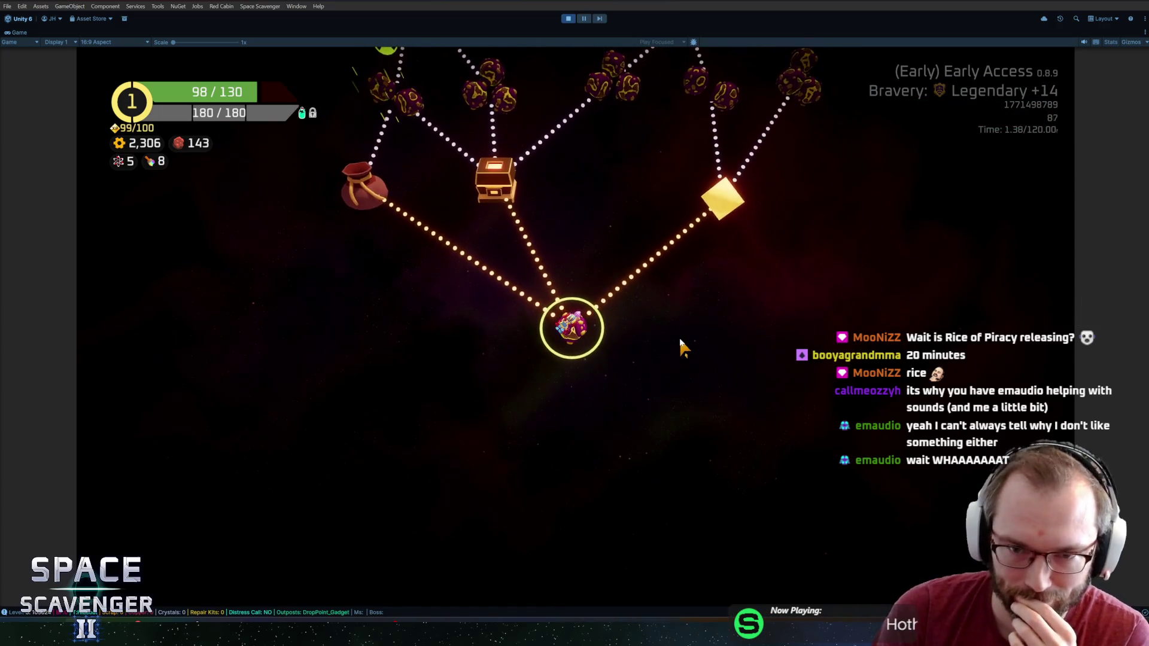
{"action": "scroll", "coordinate": [676, 360], "scroll_direction": "up", "scroll_amount": 4}
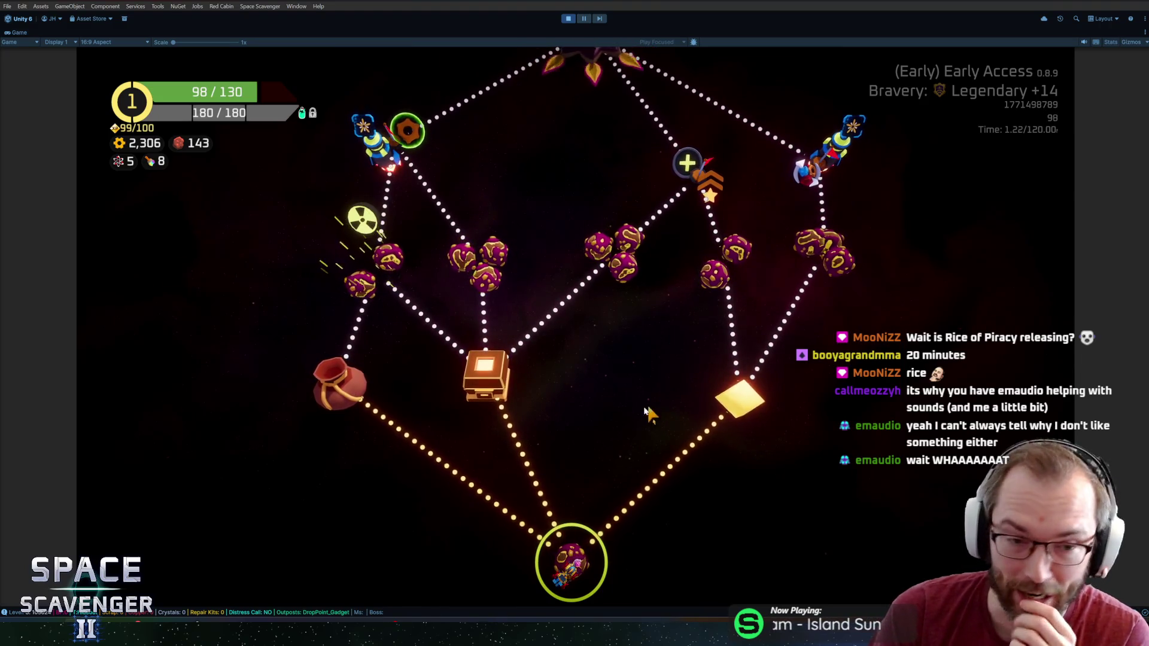
{"action": "left_click", "coordinate": [368, 388]}
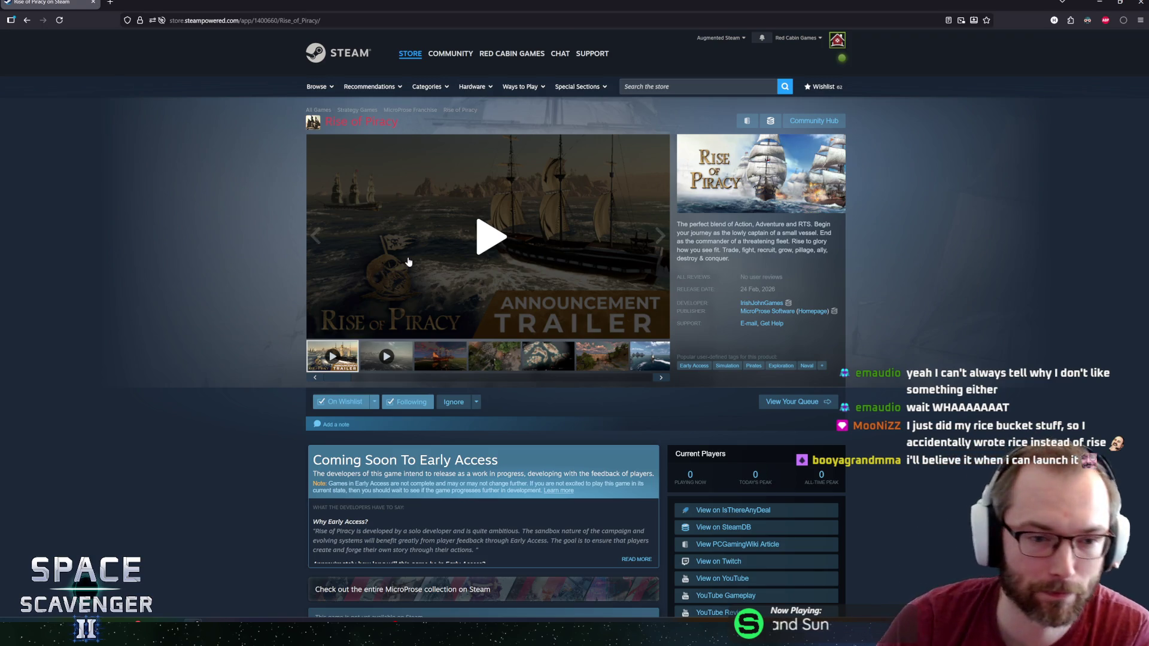
Start the Rise of Piracy announcement trailer and enlarge it in the Trailers & Screenshots viewer
{"action": "left_click", "coordinate": [484, 255]}
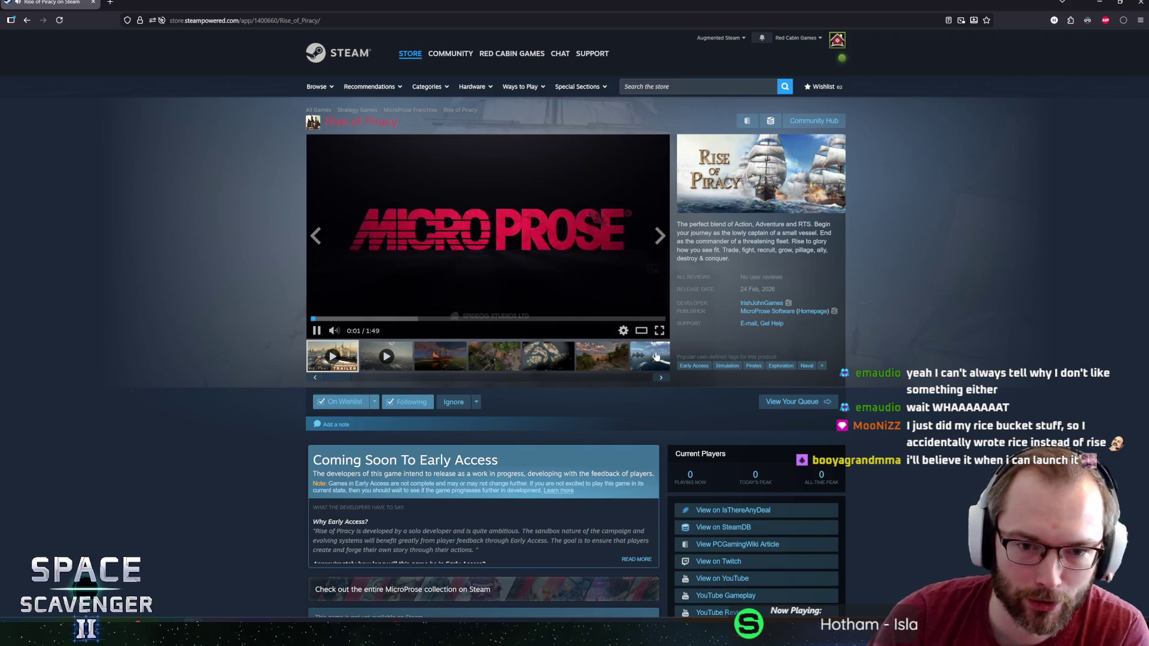
{"action": "left_click", "coordinate": [652, 269]}
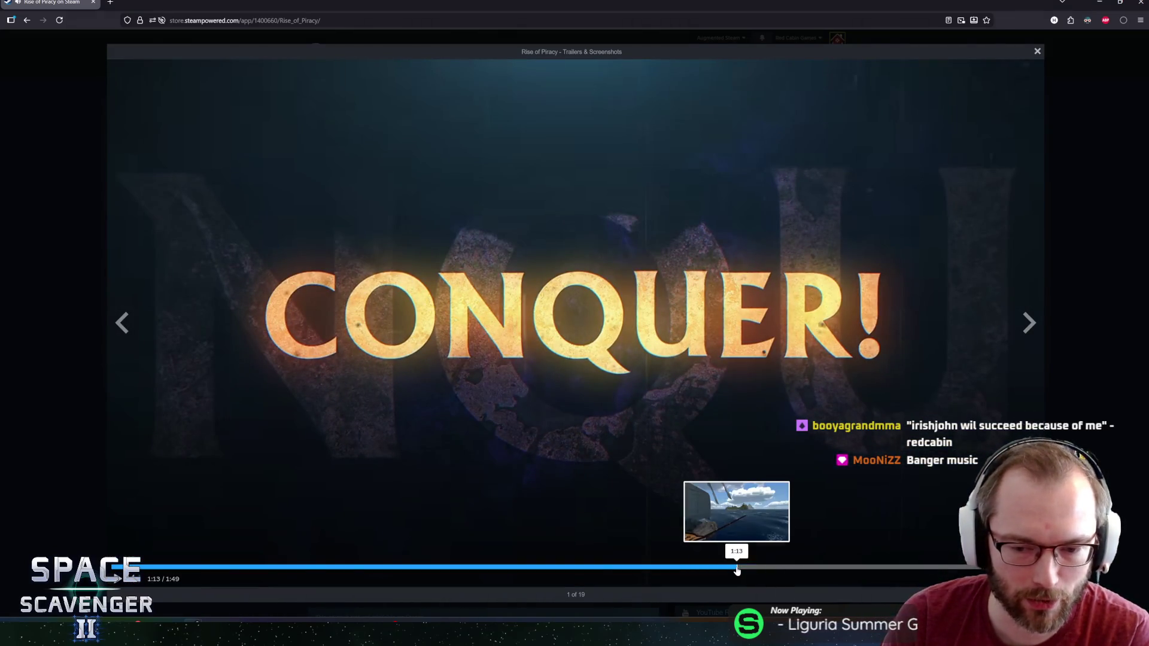
Rewind the trailer to 1:13, pause it, then resume watching
{"action": "left_click", "coordinate": [738, 568]}
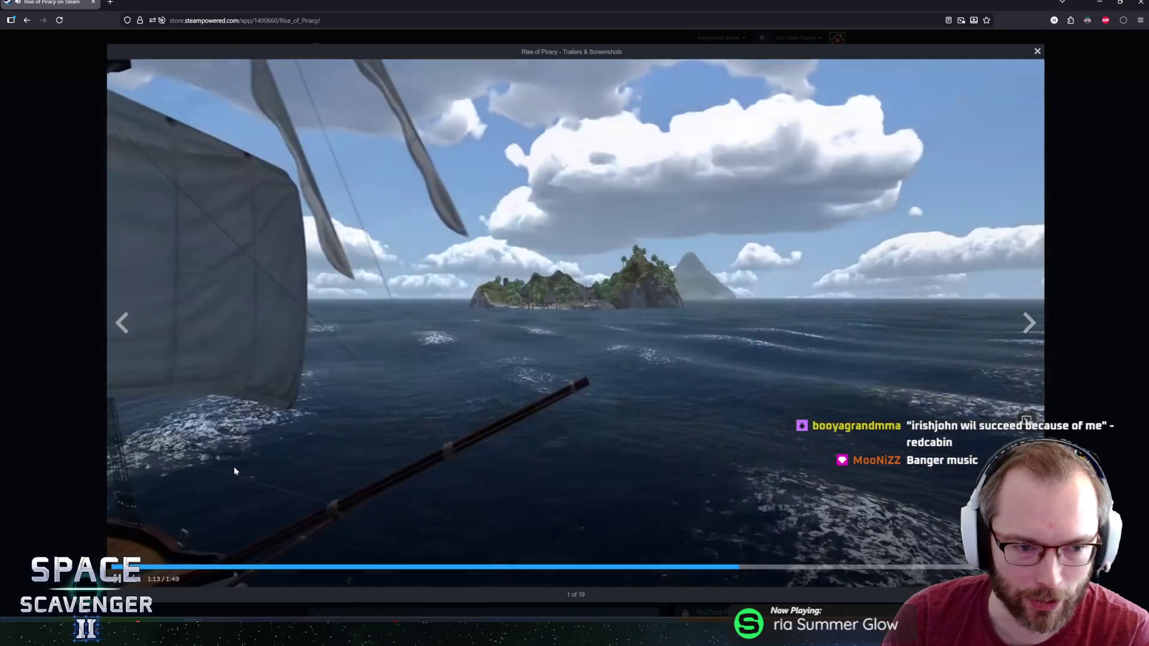
{"action": "left_click", "coordinate": [242, 461]}
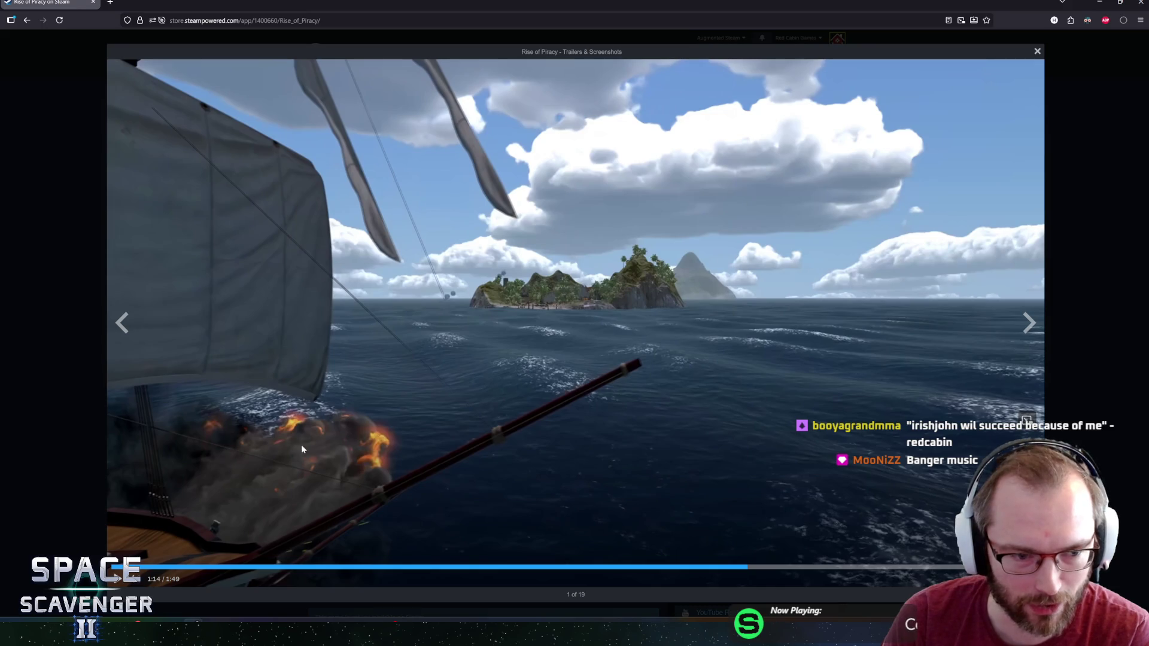
{"action": "left_click", "coordinate": [668, 457]}
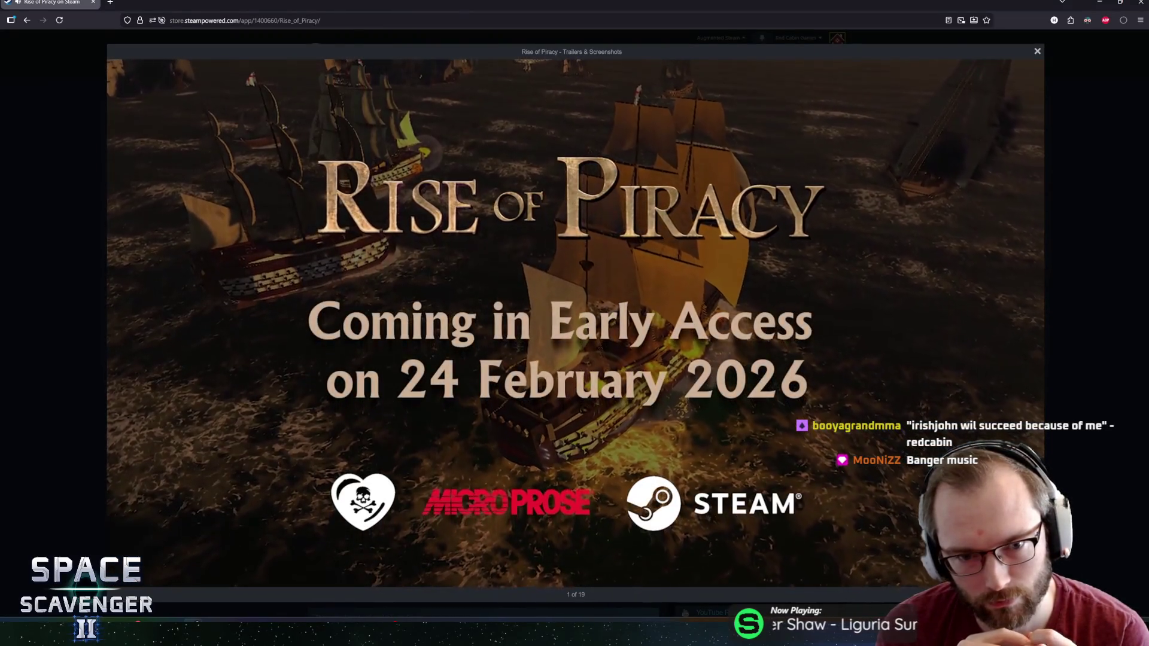
Close the trailer viewer and return to the running game
{"action": "mouse_move", "coordinate": [494, 458]}
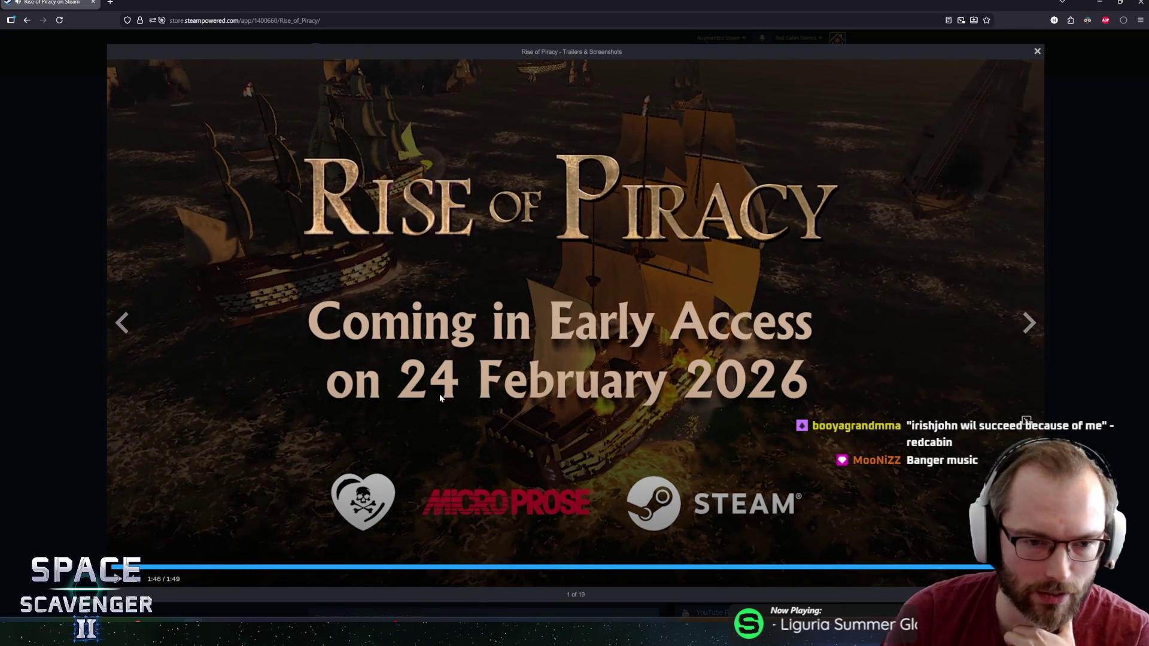
{"action": "left_click", "coordinate": [30, 298]}
{"action": "scroll", "coordinate": [249, 397], "scroll_direction": "down", "scroll_amount": 1}
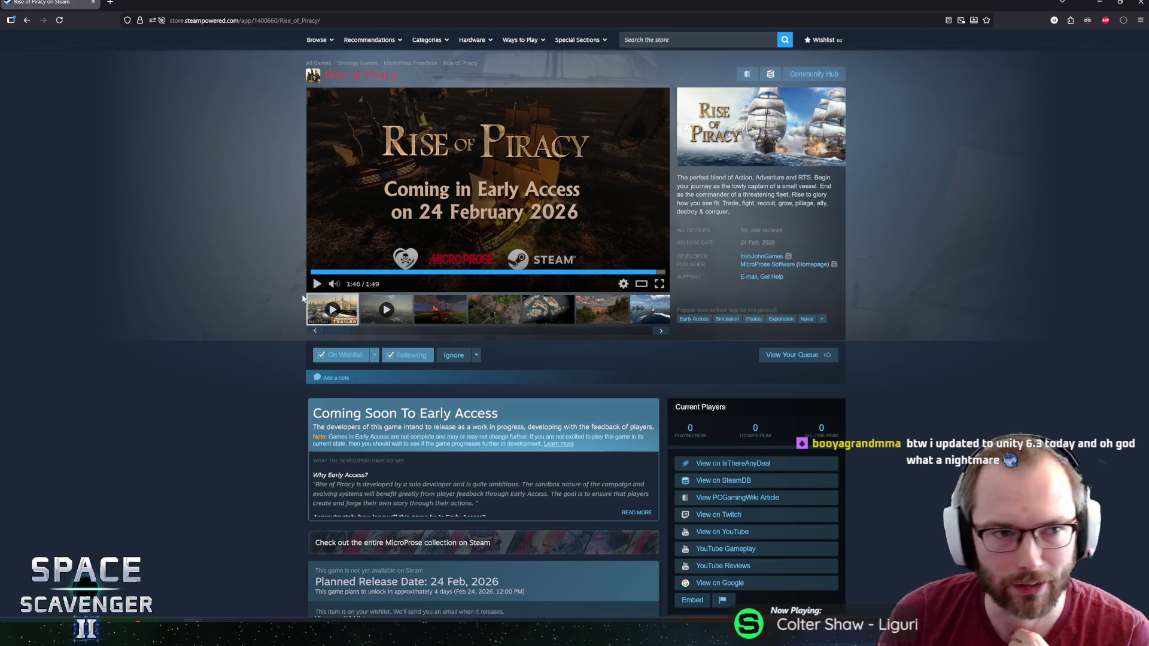
{"action": "key", "text": "alt+Tab"}
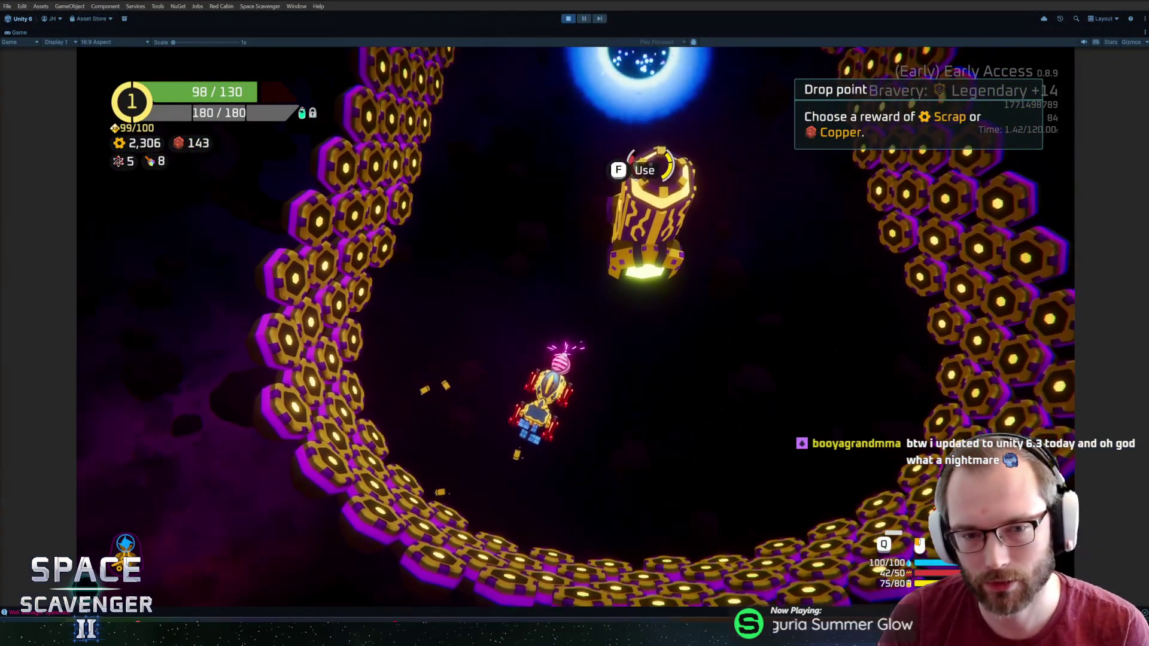
Take the 215 scrap reward at the drop point and travel to a planet on the sector map
{"action": "key", "text": "f"}
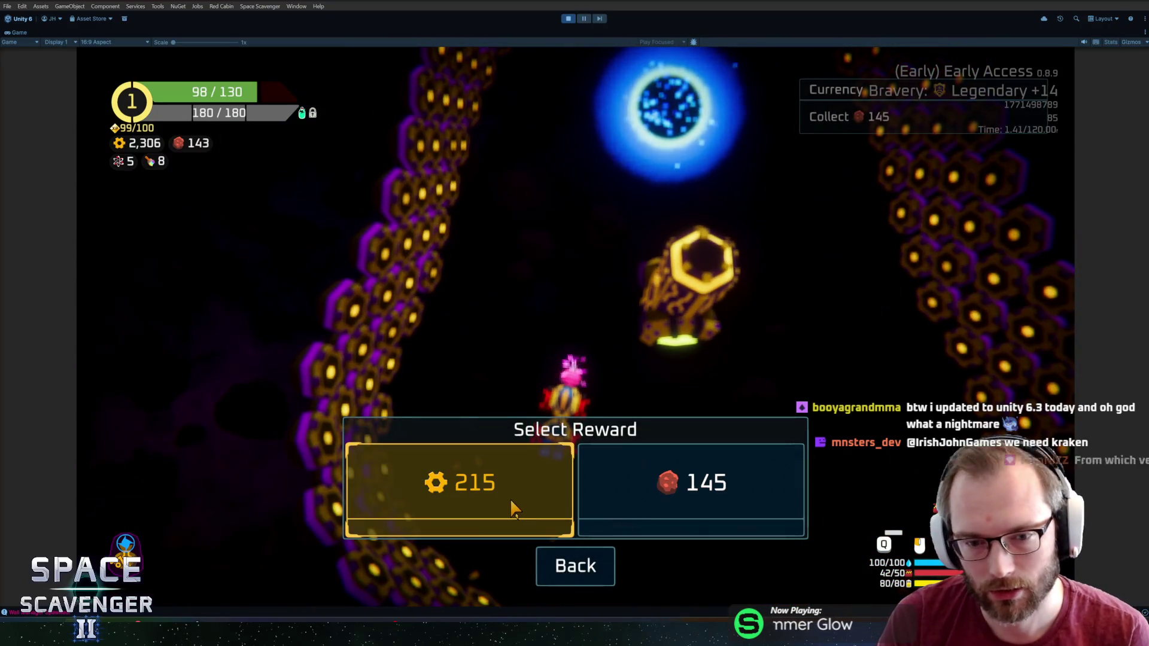
{"action": "left_click", "coordinate": [510, 498]}
{"action": "key", "text": "w"}
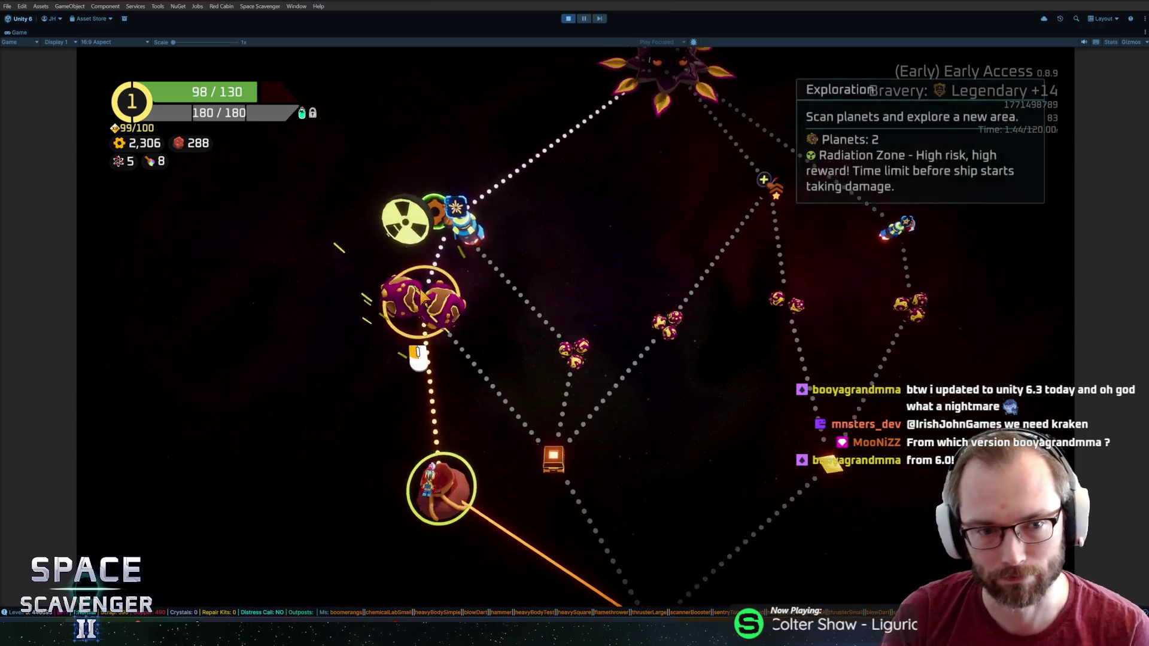
{"action": "left_click", "coordinate": [422, 297]}
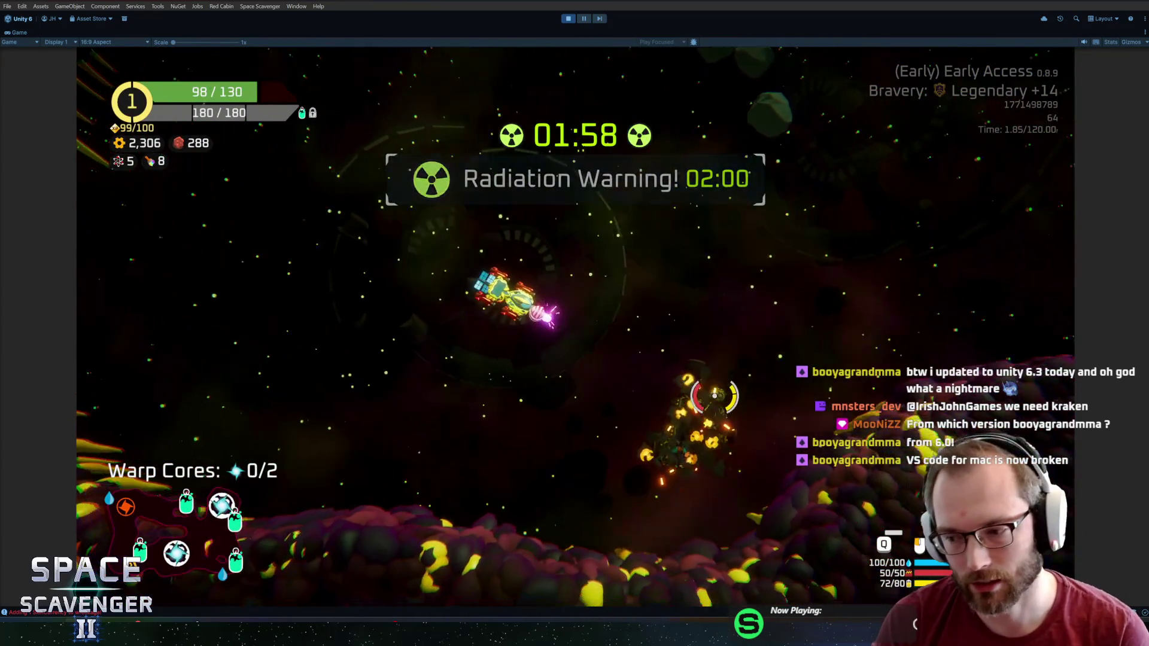
Break an asteroid, fly to the Oxygen Station, and claim its 120 Scrap reward
{"action": "left_click", "coordinate": [727, 410]}
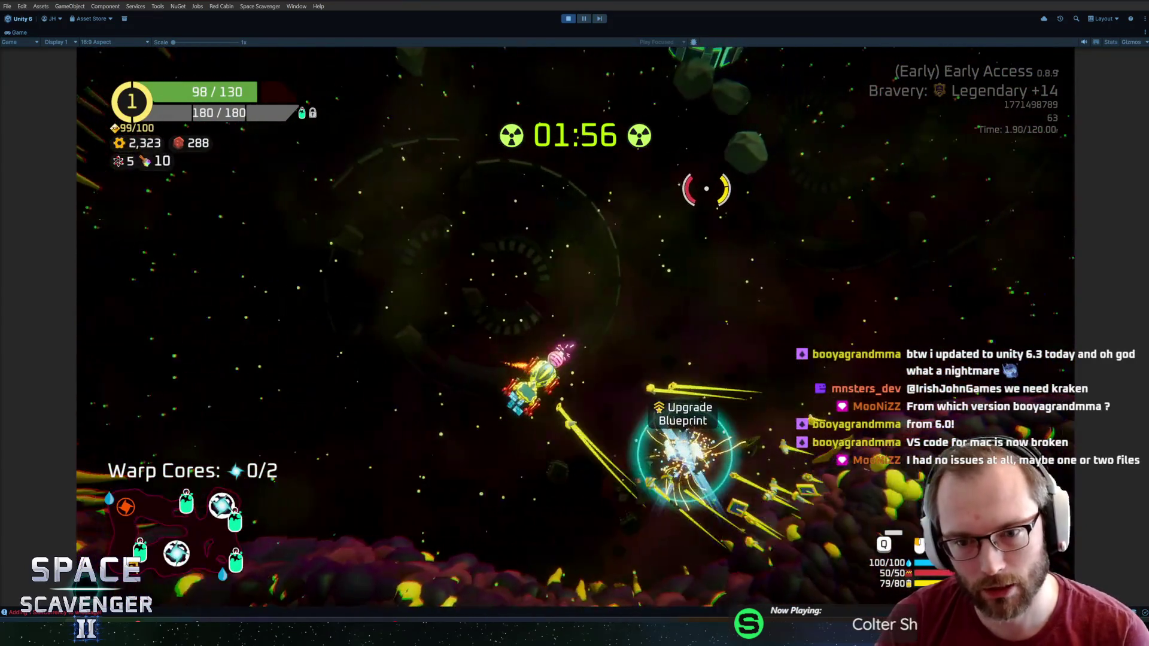
{"action": "key", "text": "w"}
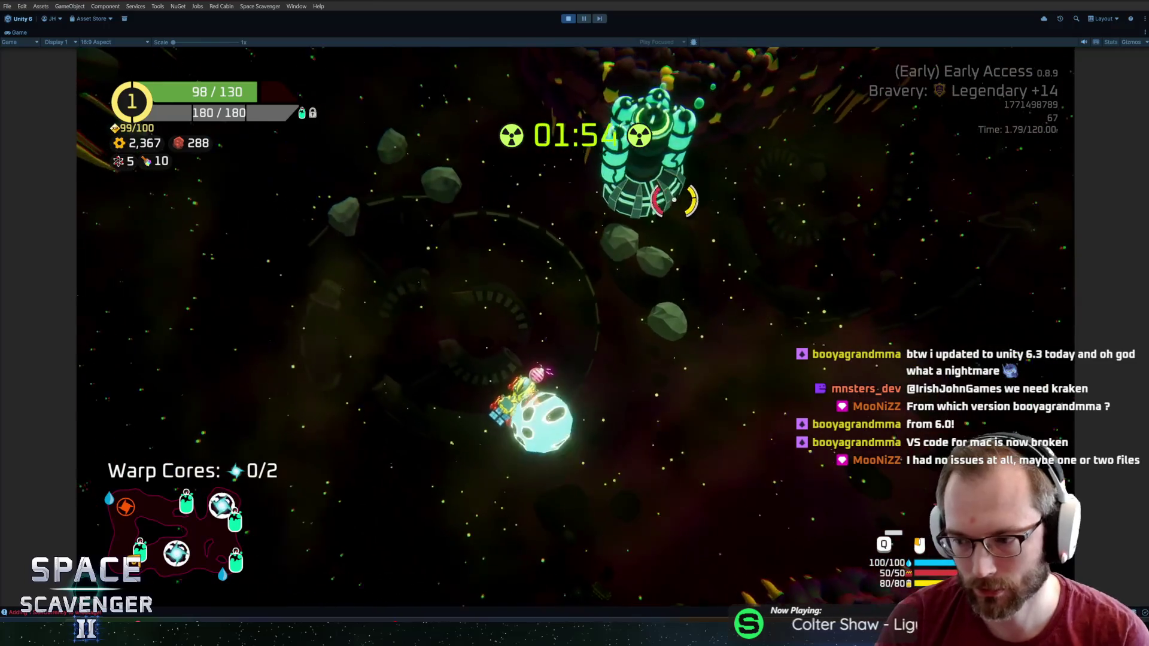
{"action": "key", "text": "w"}
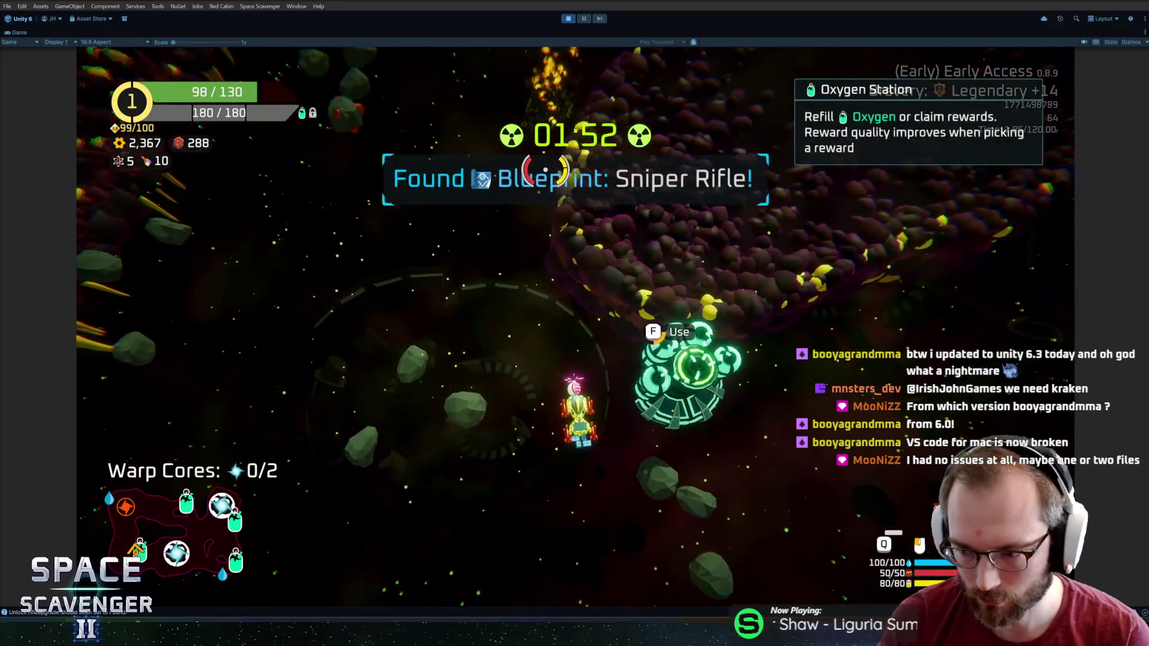
{"action": "key", "text": "f"}
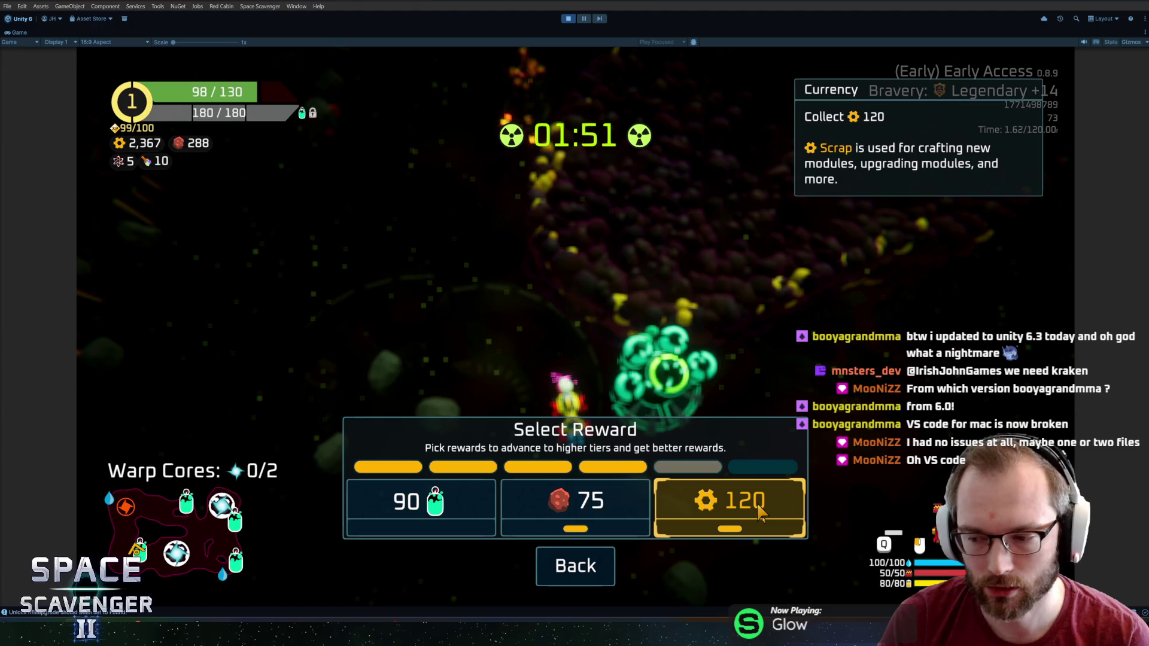
{"action": "left_click", "coordinate": [705, 514]}
Fly on through the asteroid areas and rocky corridor fighting enemies, then stop the playtest
{"action": "key", "text": "w"}
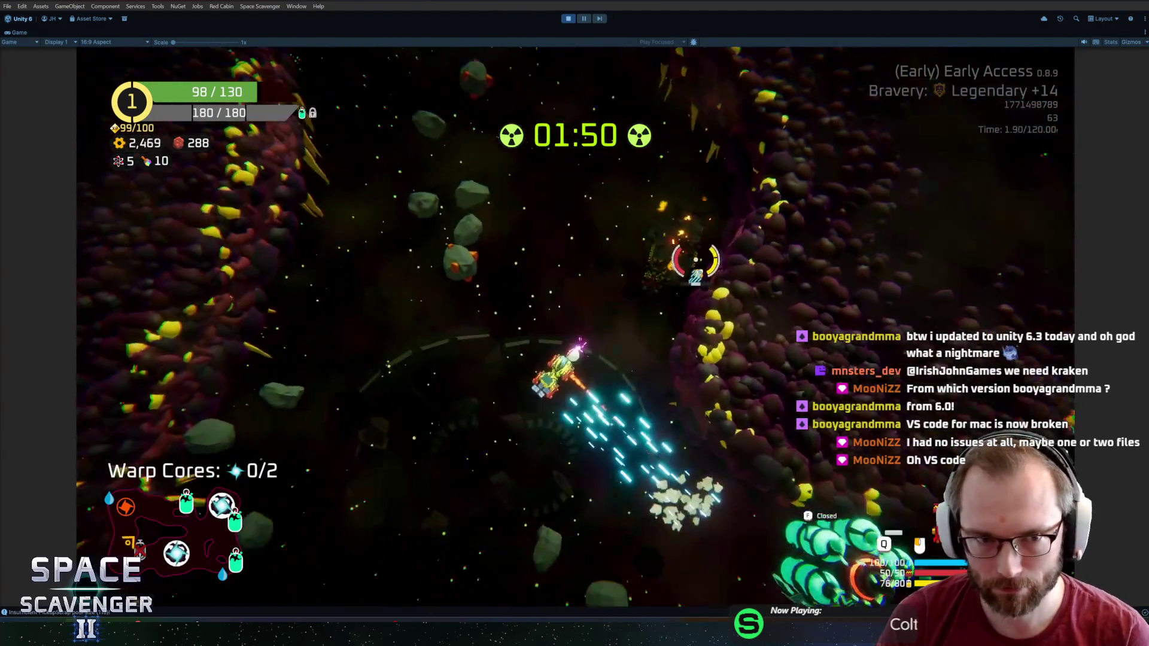
{"action": "key", "text": "w"}
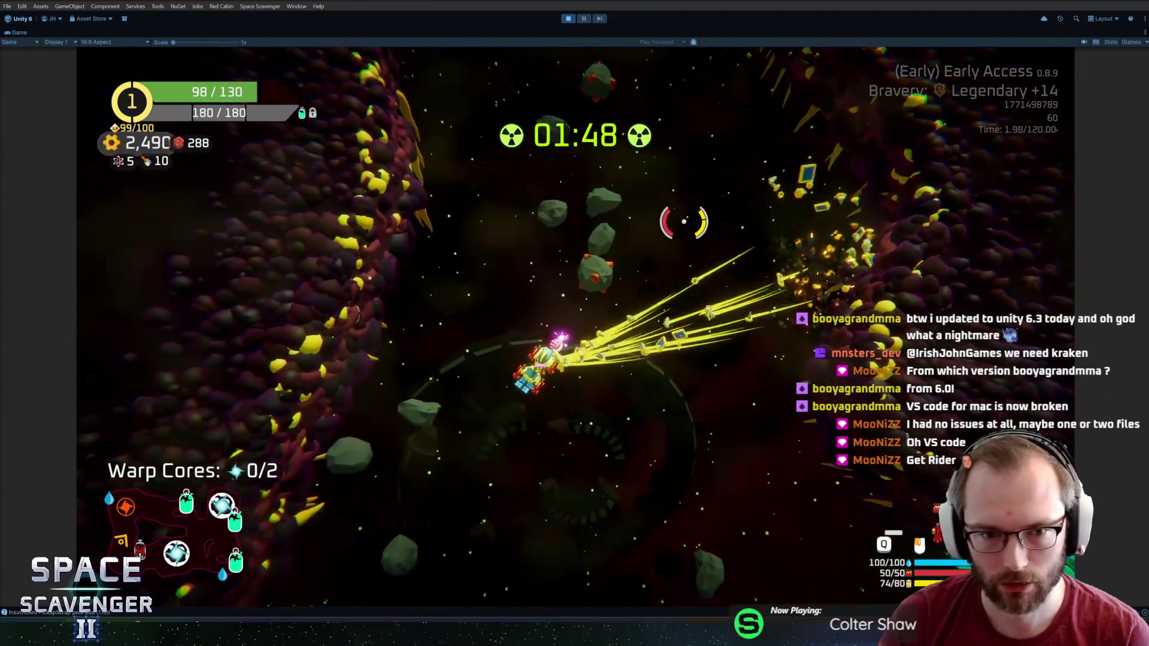
{"action": "key", "text": "w"}
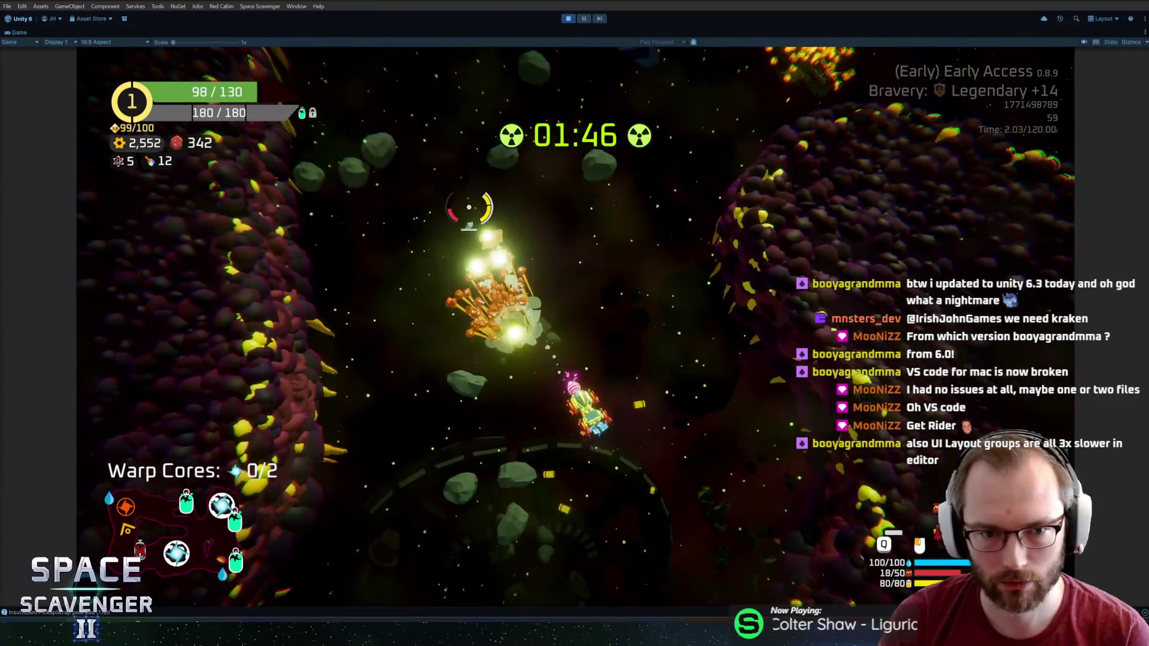
{"action": "key", "text": "w"}
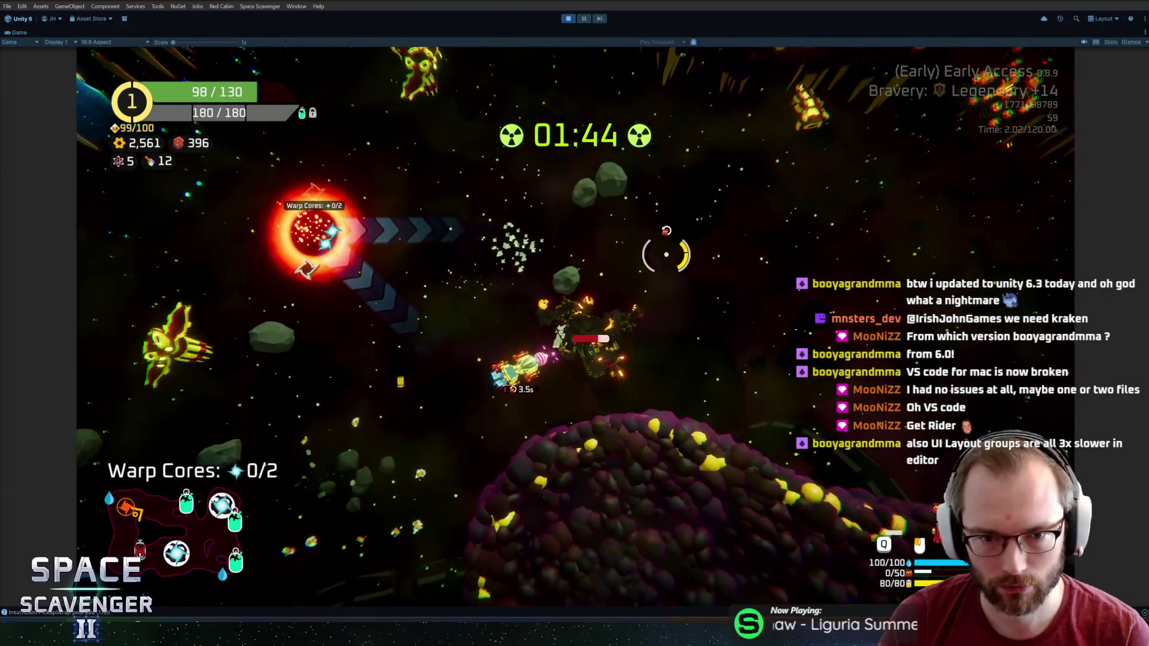
{"action": "key", "text": "w"}
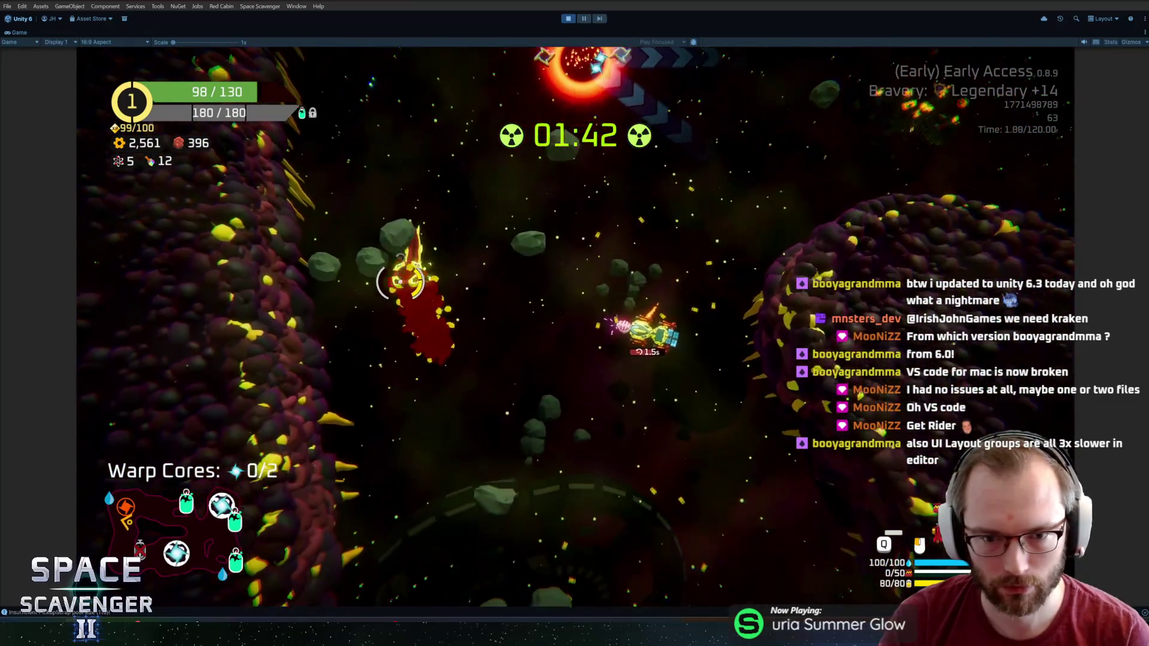
{"action": "key", "text": "w"}
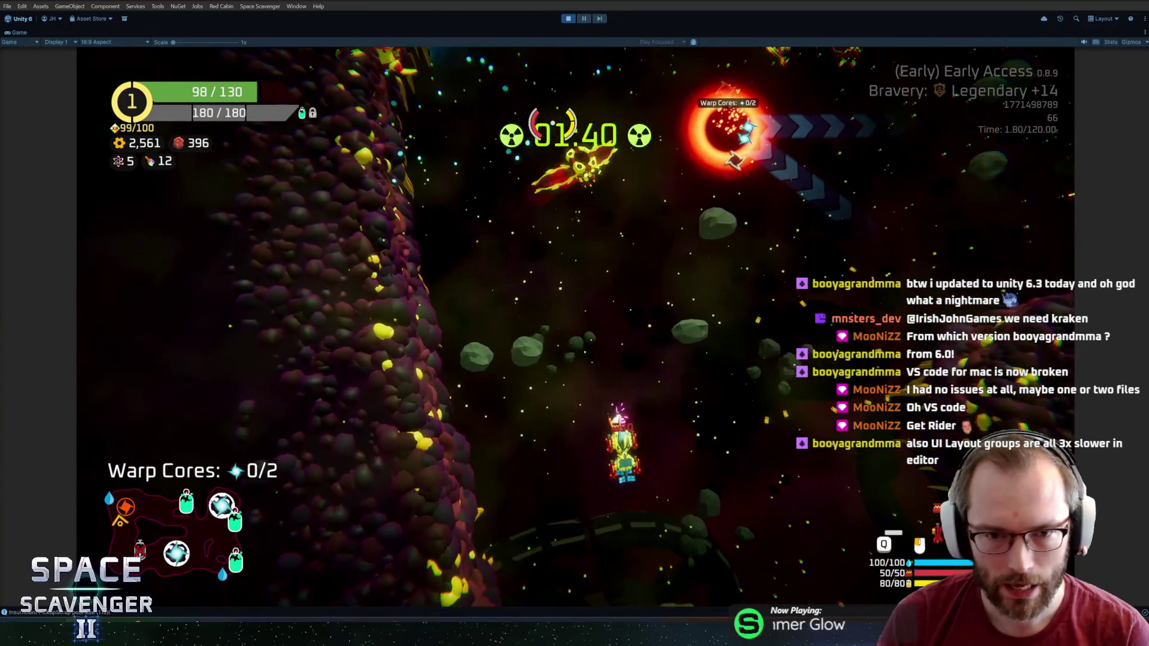
{"action": "key", "text": "w"}
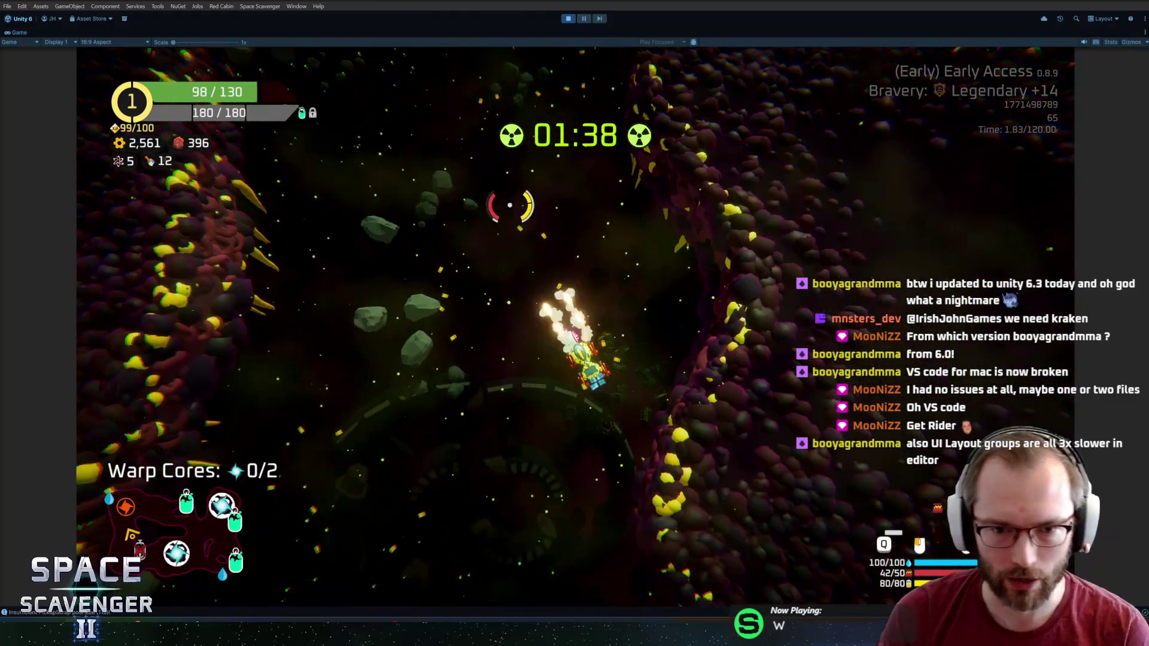
{"action": "key", "text": "w"}
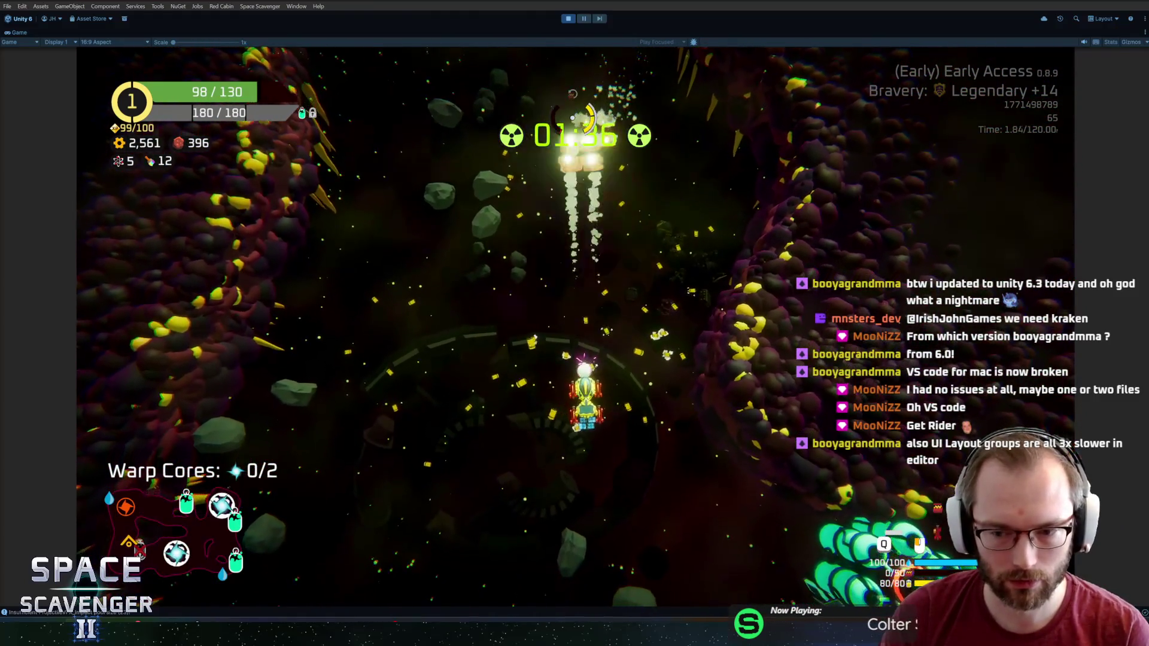
{"action": "key", "text": "w"}
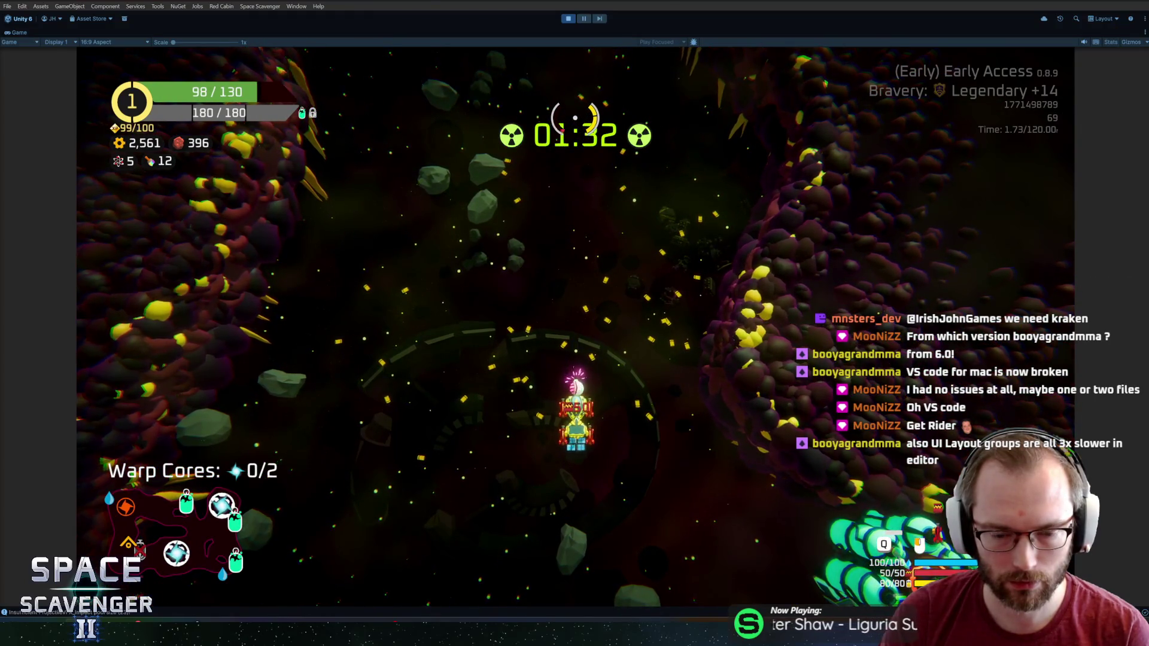
{"action": "key", "text": "w"}
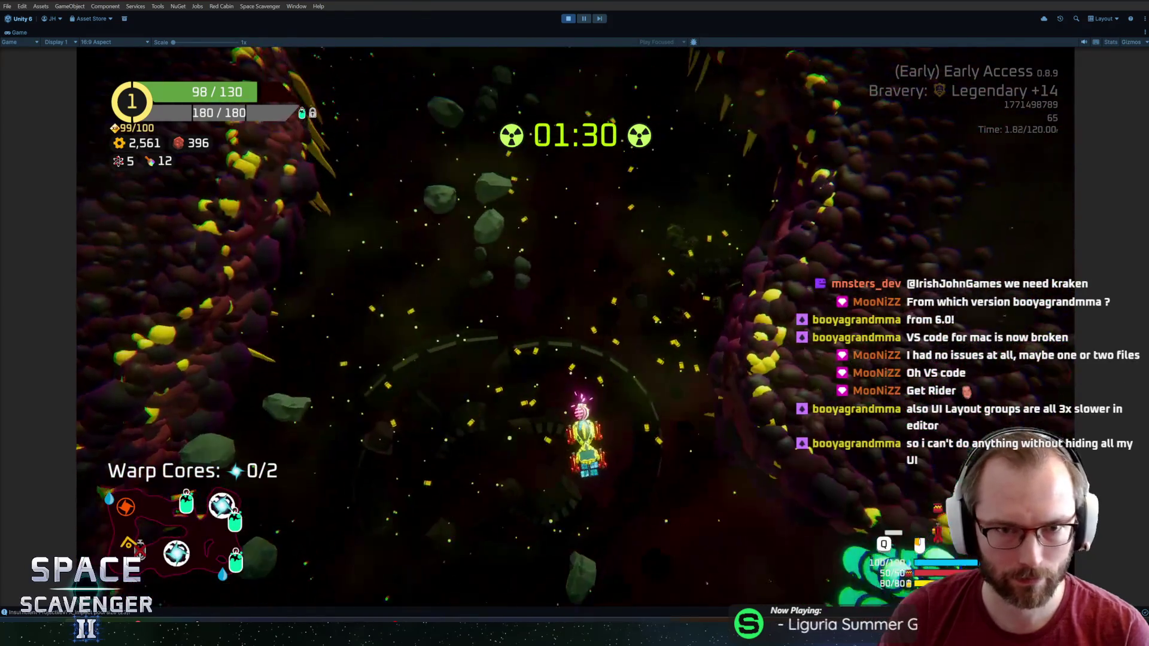
{"action": "key", "text": "ctrl+p"}
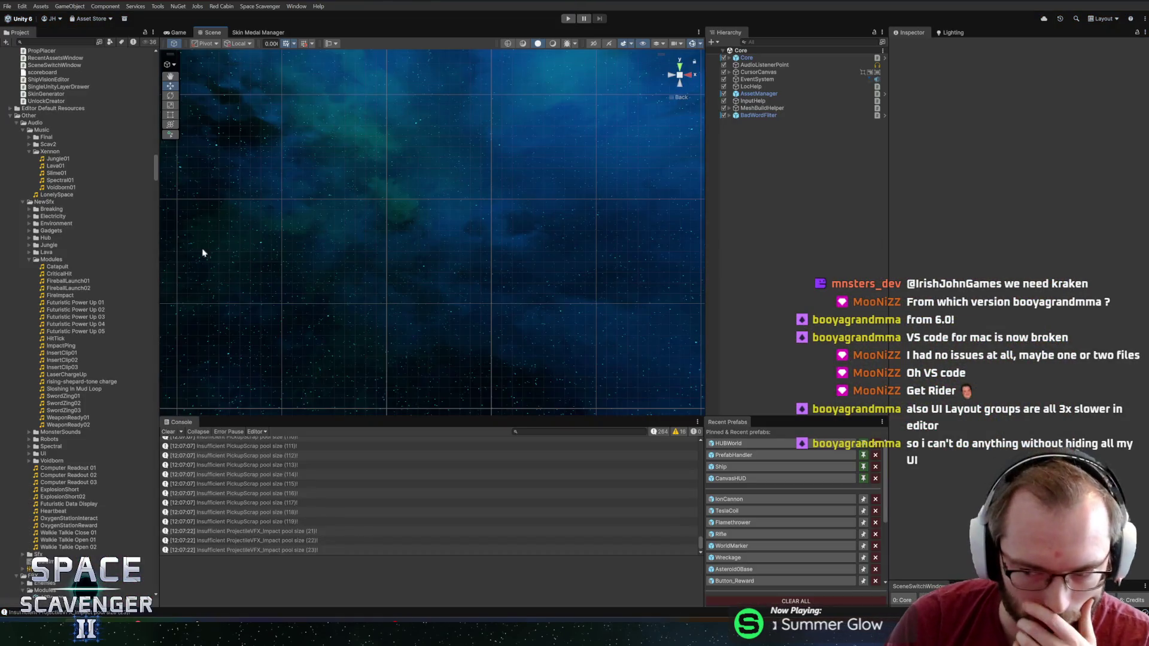
Open InsertClip01 and InsertClip03 in WavePad and play InsertClip03
{"action": "left_click", "coordinate": [65, 354]}
{"action": "double_click", "coordinate": [58, 354]}
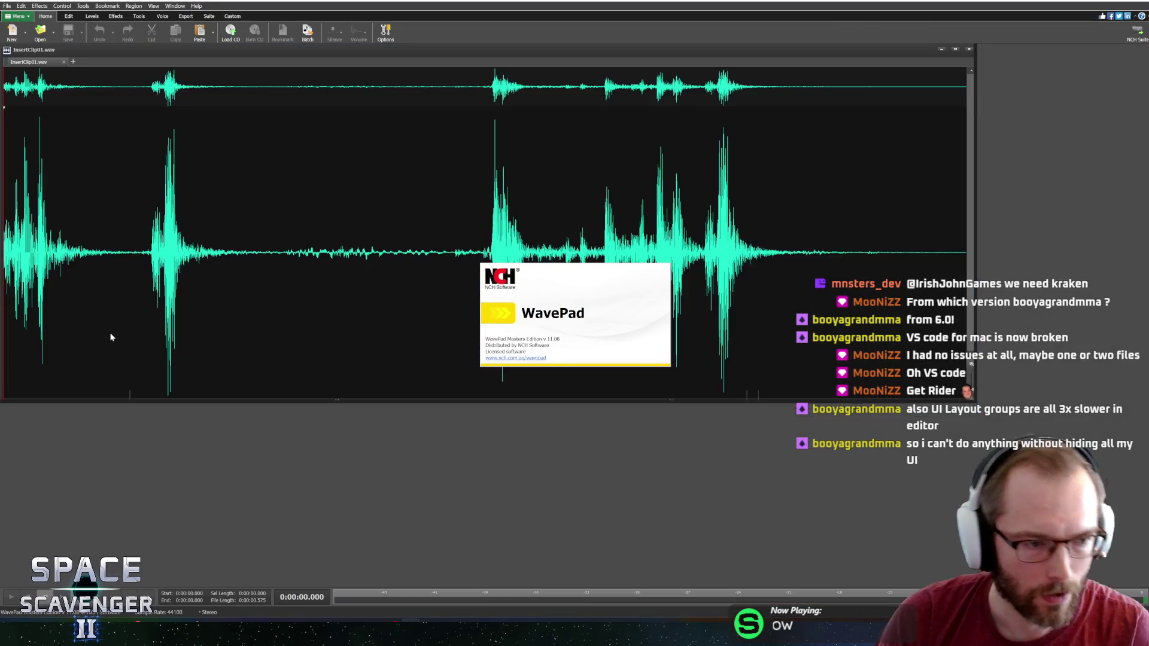
{"action": "key", "text": "alt+Tab"}
{"action": "double_click", "coordinate": [64, 367]}
{"action": "key", "text": "space"}
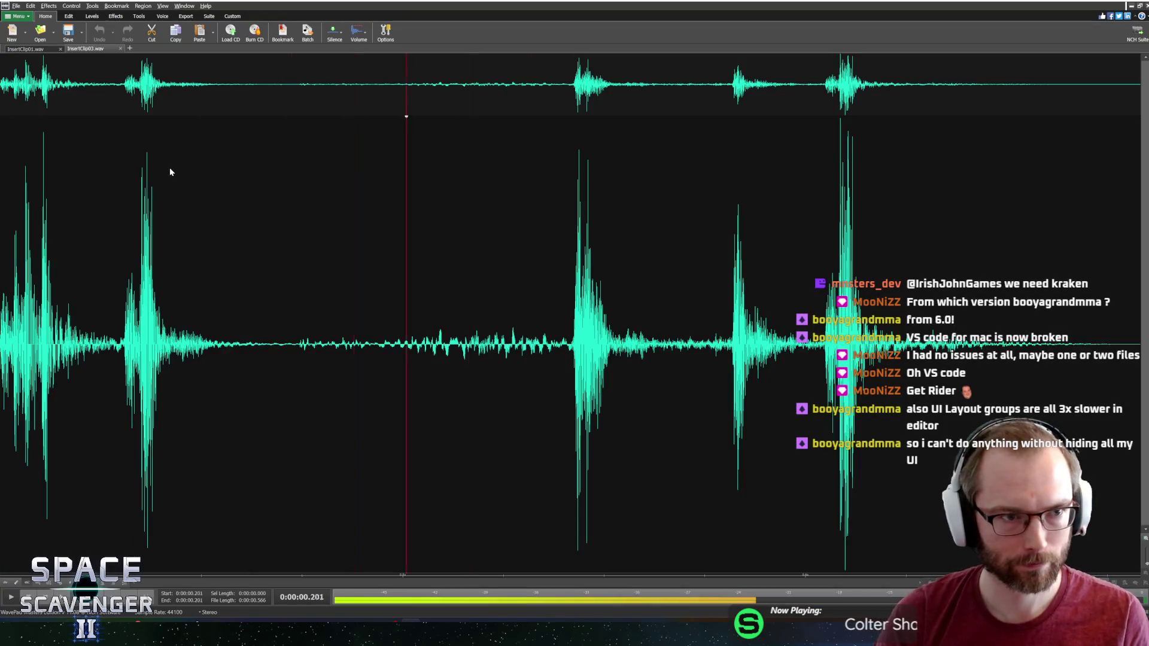
Look at Effects > Speed > Pitch Change, then cancel without changing the clip
{"action": "left_click", "coordinate": [93, 17]}
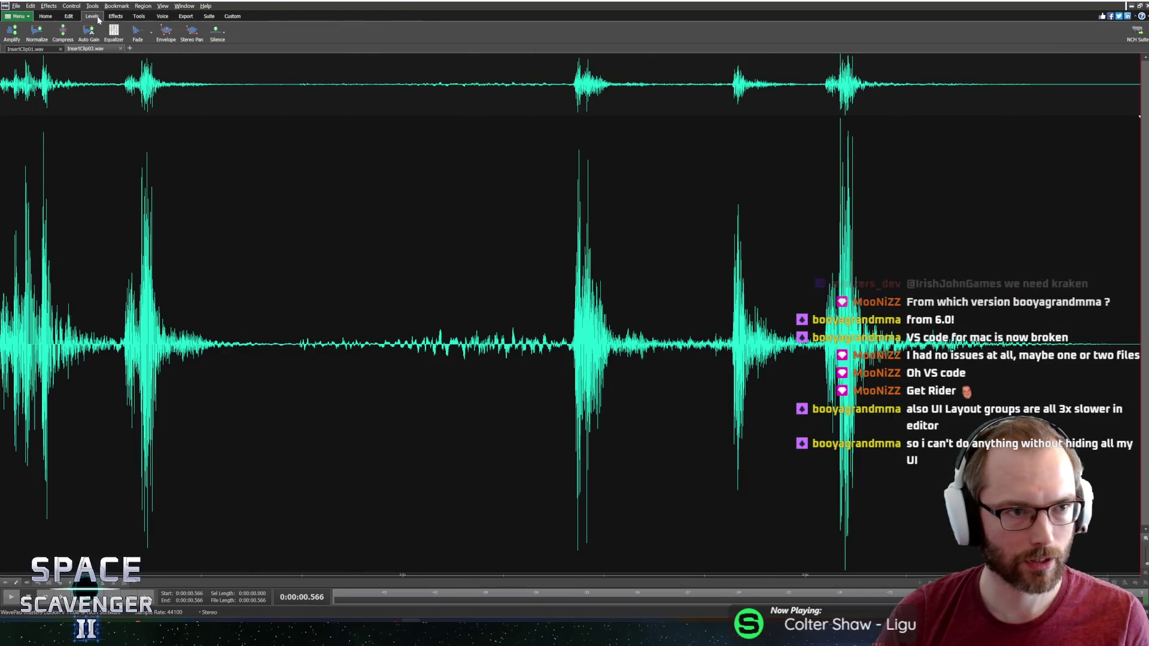
{"action": "left_click", "coordinate": [121, 19]}
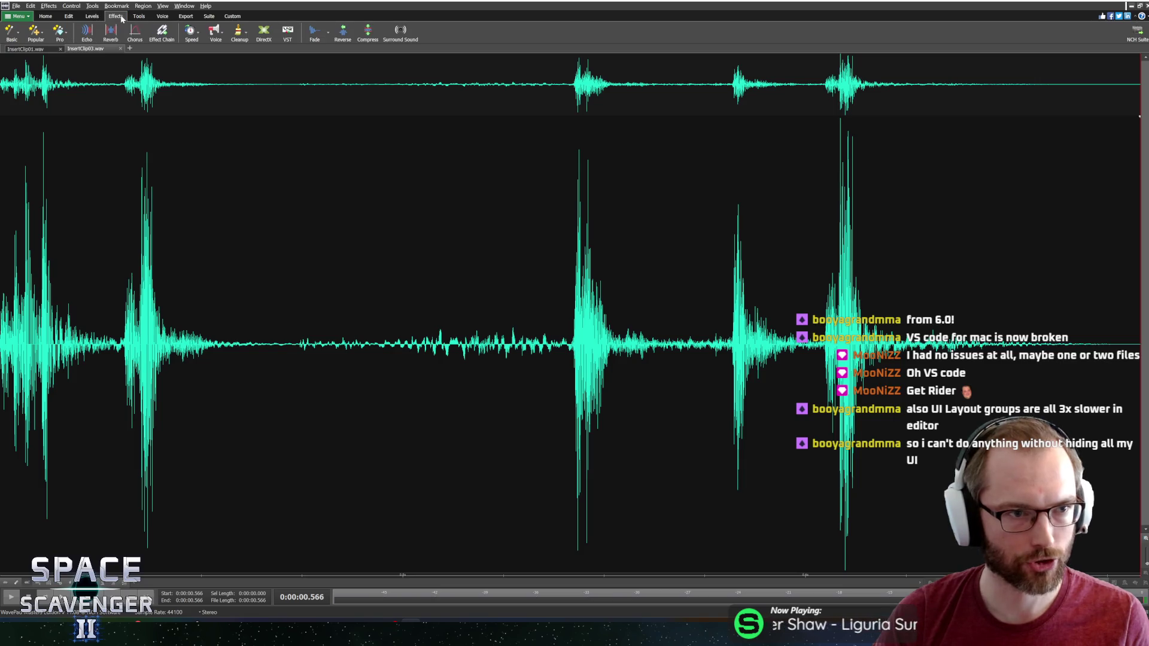
{"action": "left_click", "coordinate": [198, 34]}
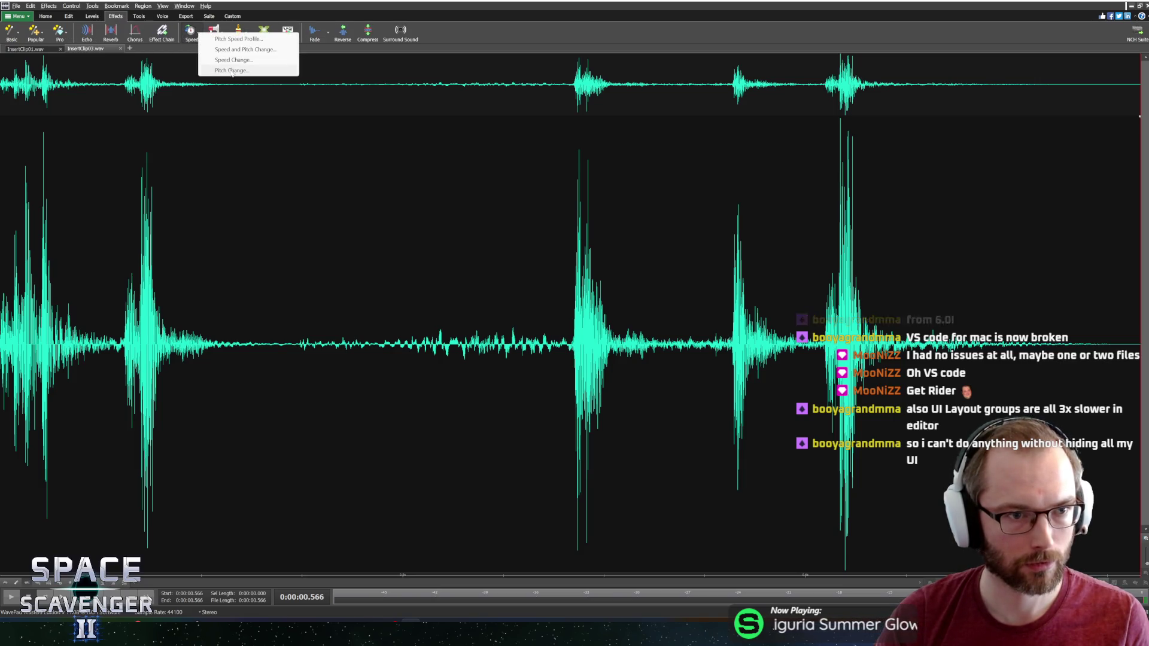
{"action": "left_click", "coordinate": [264, 58]}
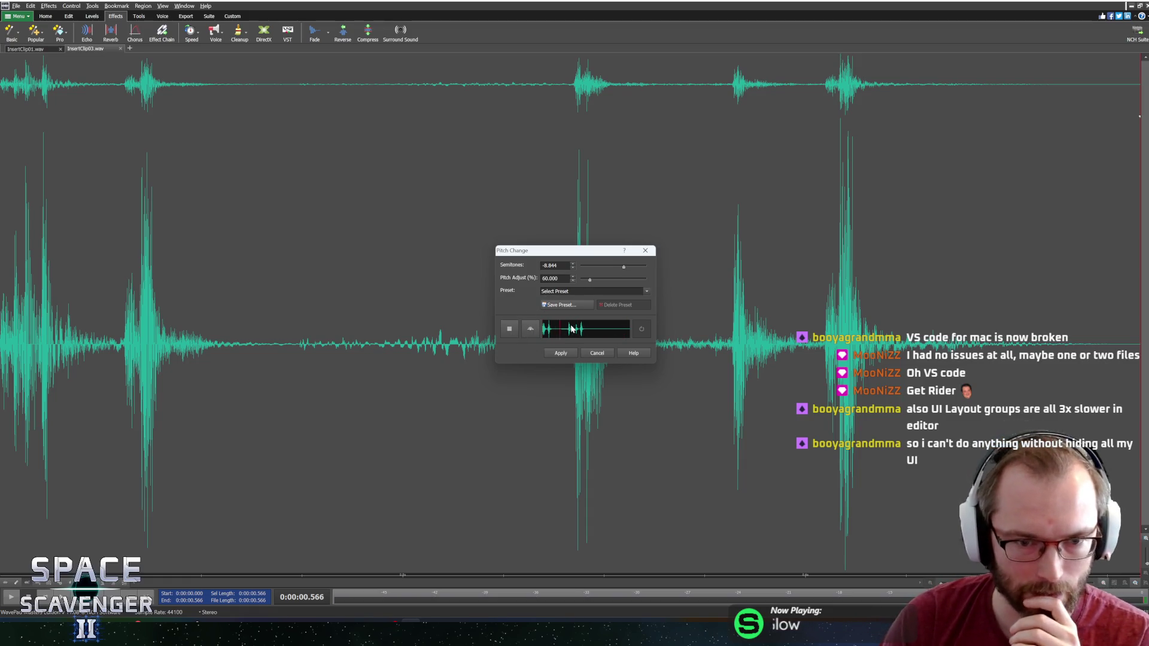
{"action": "left_click", "coordinate": [586, 354]}
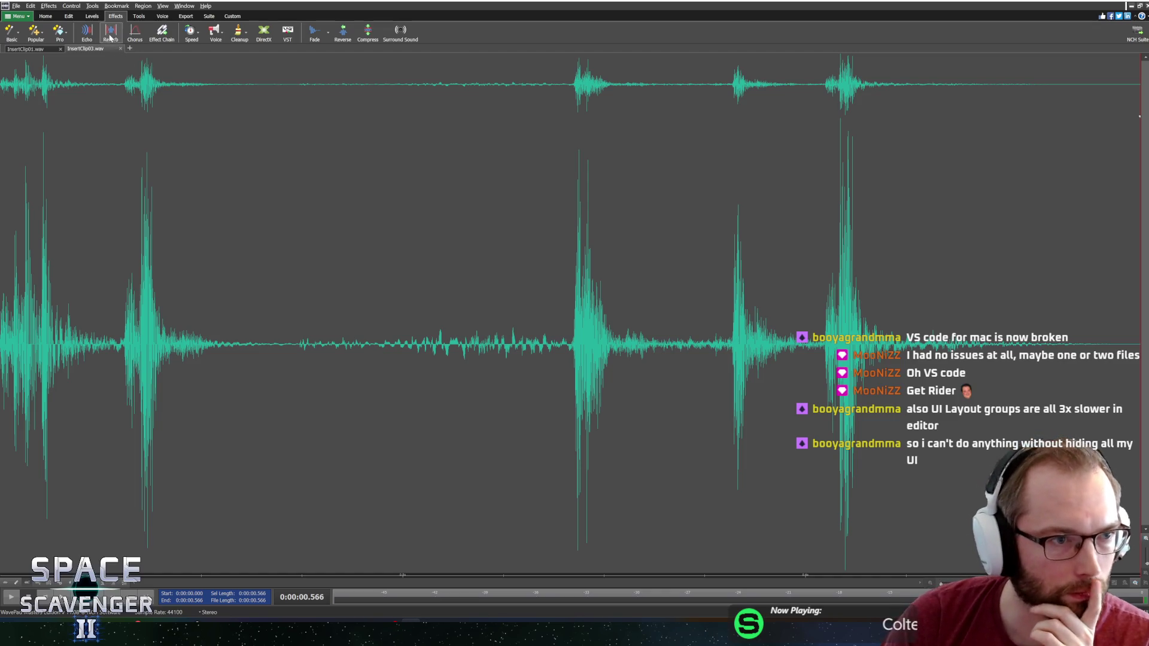
{"action": "scroll", "coordinate": [113, 39], "scroll_direction": "up", "scroll_amount": 1}
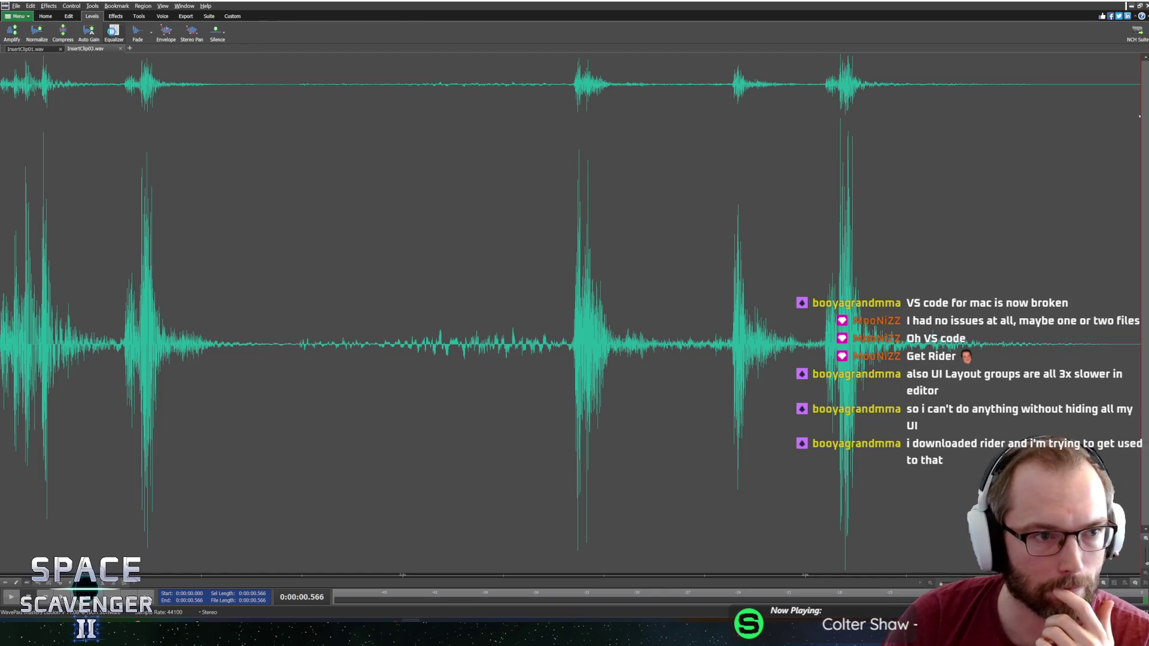
Preview InsertClip03 with the equalizer's High Pass and Low Pass presets, discarding both
{"action": "left_click", "coordinate": [114, 31]}
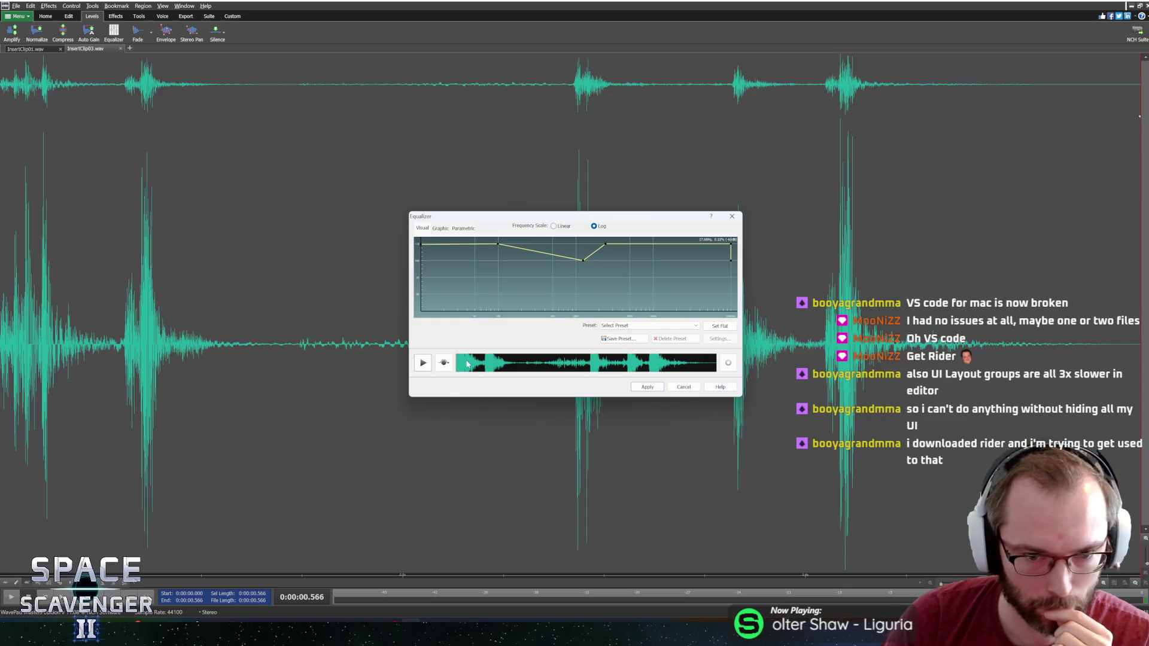
{"action": "left_click", "coordinate": [423, 363]}
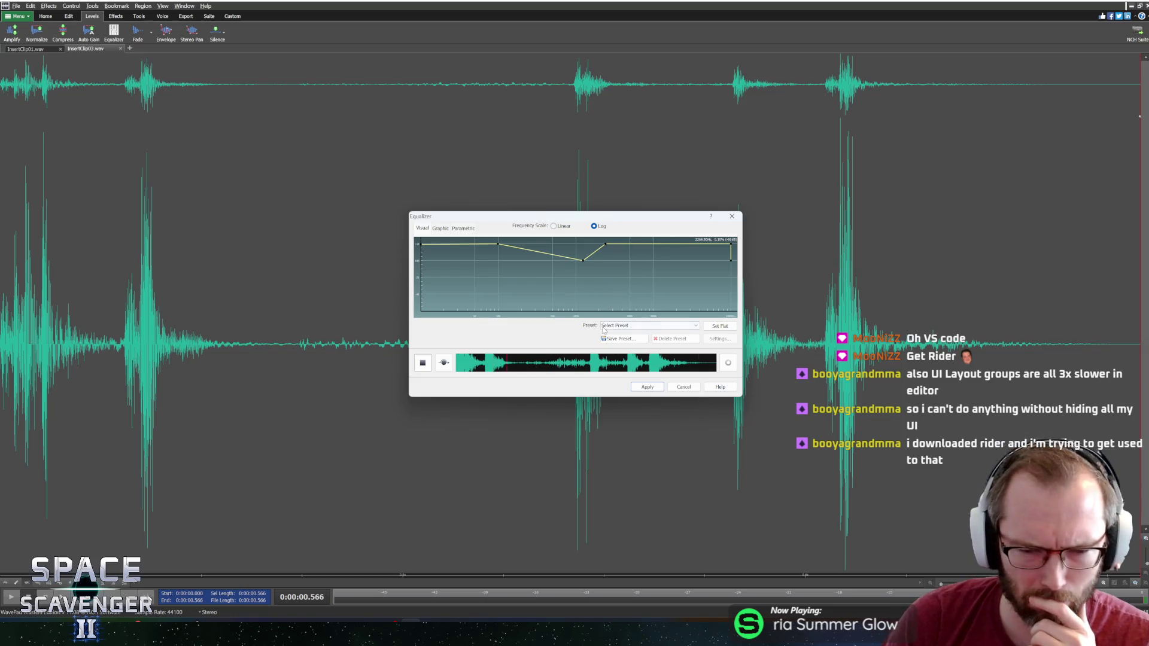
{"action": "left_click", "coordinate": [603, 326]}
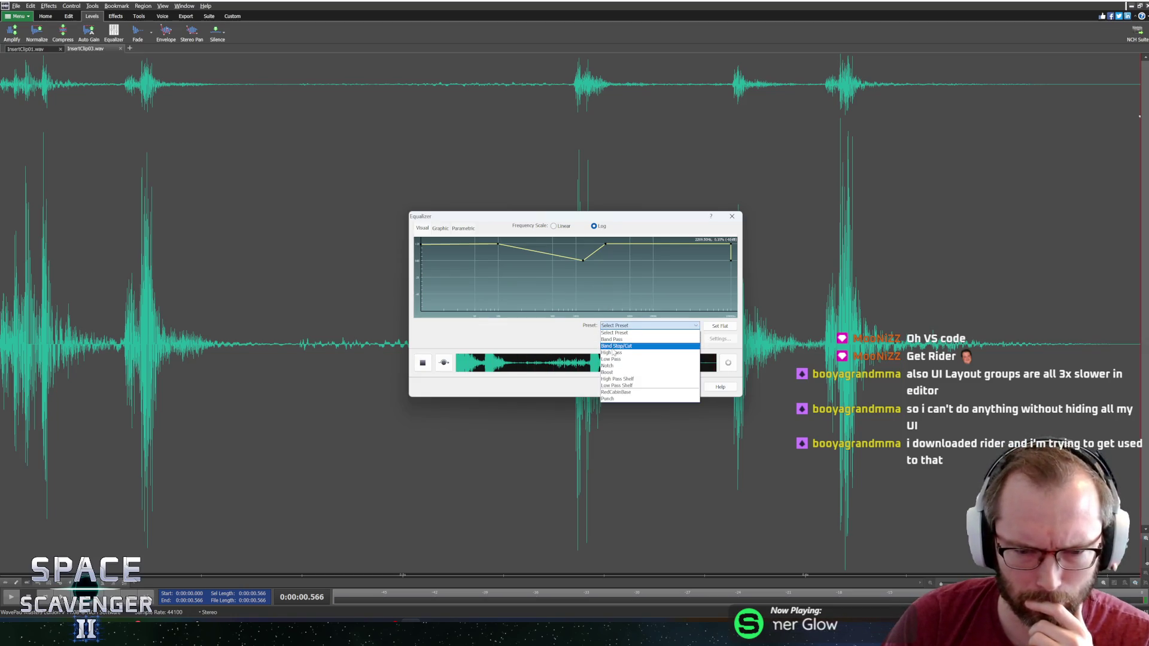
{"action": "left_click", "coordinate": [614, 353]}
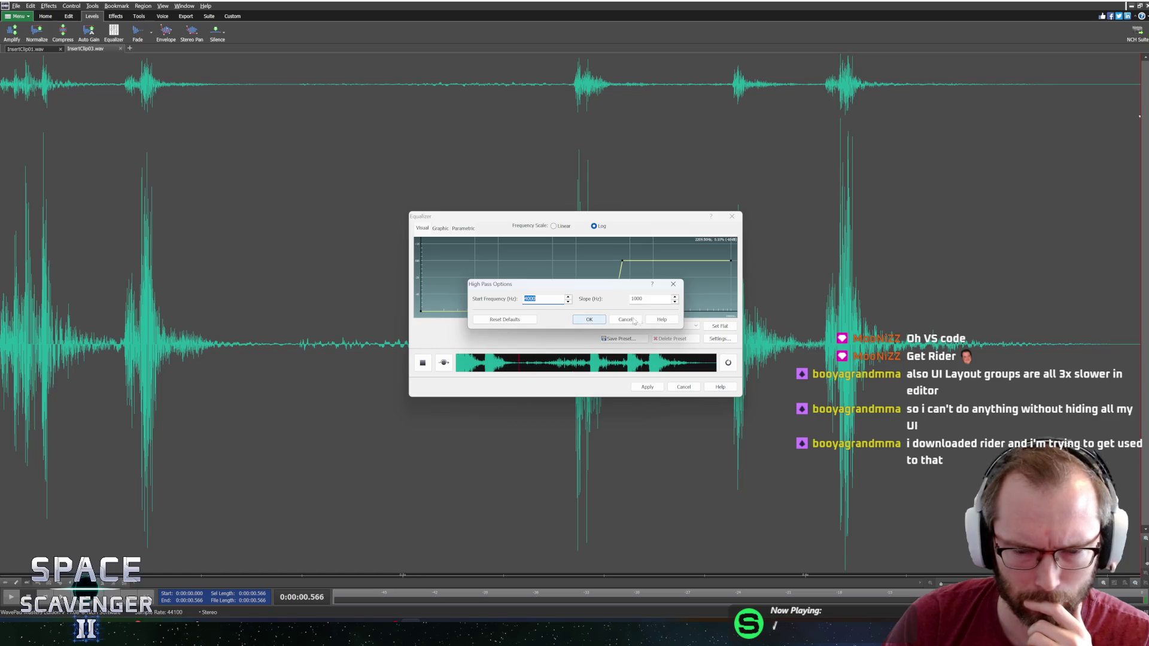
{"action": "left_click", "coordinate": [590, 320]}
{"action": "left_click", "coordinate": [616, 325]}
{"action": "left_click", "coordinate": [620, 359]}
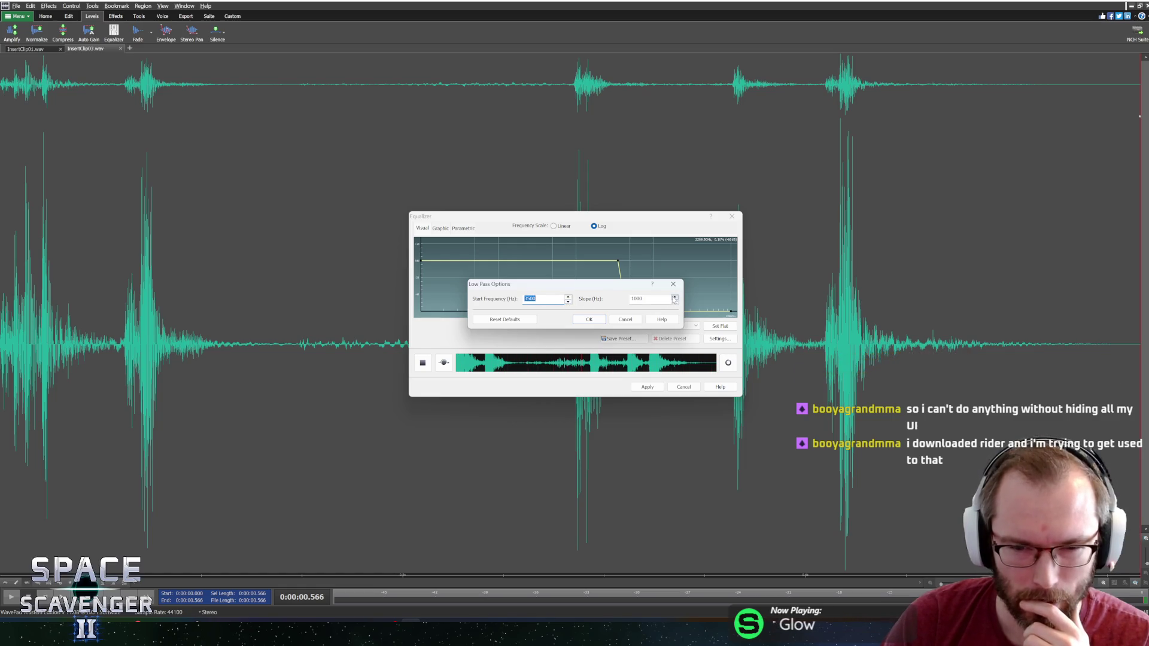
{"action": "left_click", "coordinate": [624, 319]}
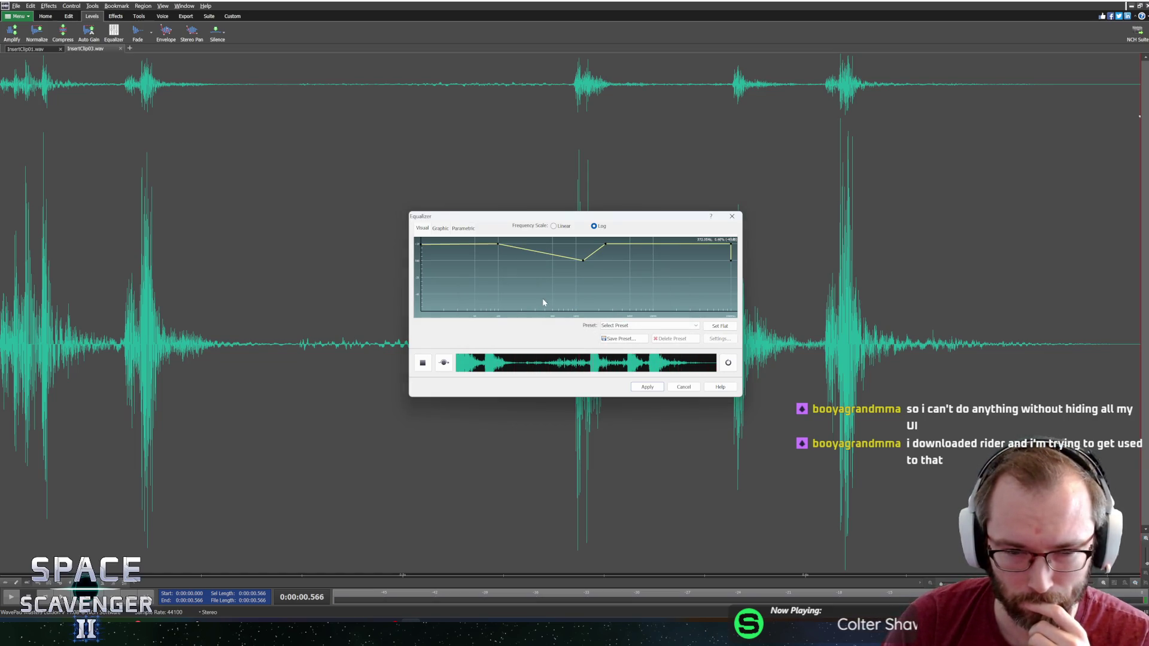
Apply the Low Pass Shelf equalizer preset (start 4000 Hz) and play back the result
{"action": "left_click", "coordinate": [616, 325]}
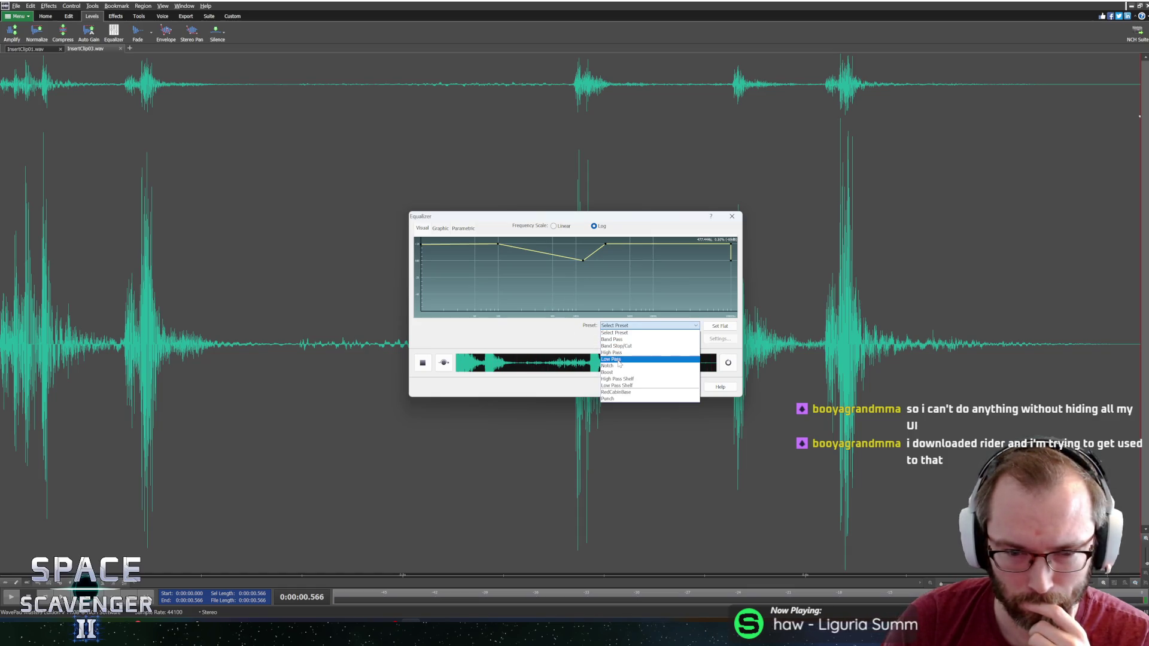
{"action": "left_click", "coordinate": [616, 386]}
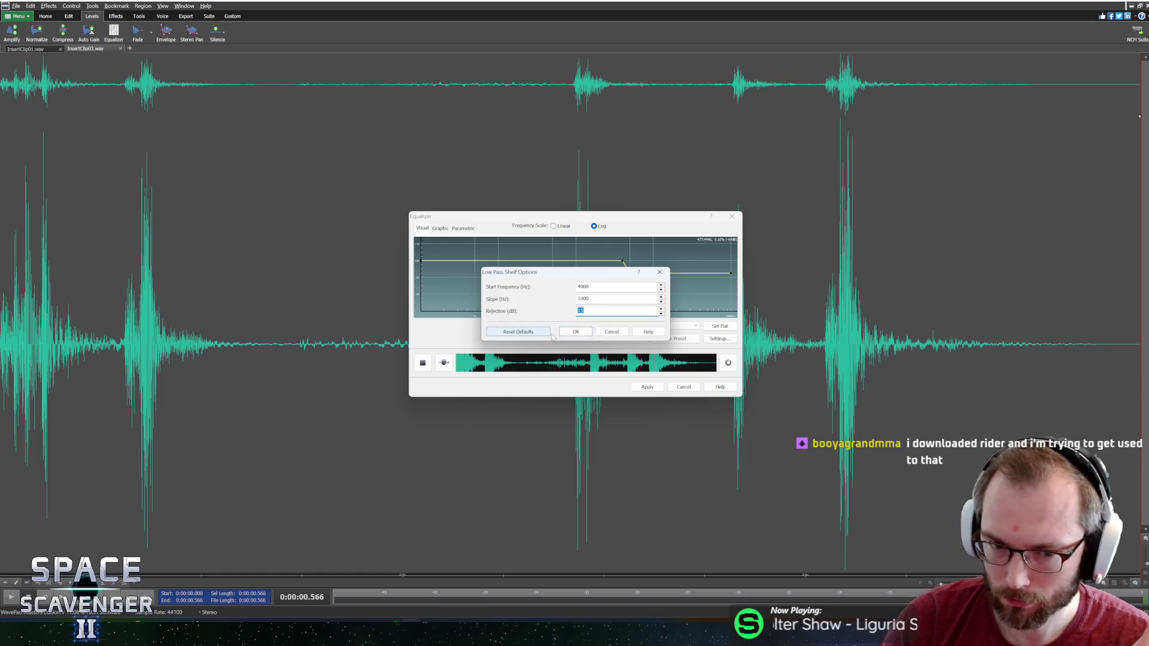
{"action": "left_click", "coordinate": [586, 333]}
{"action": "left_click", "coordinate": [638, 387]}
{"action": "key", "text": "space"}
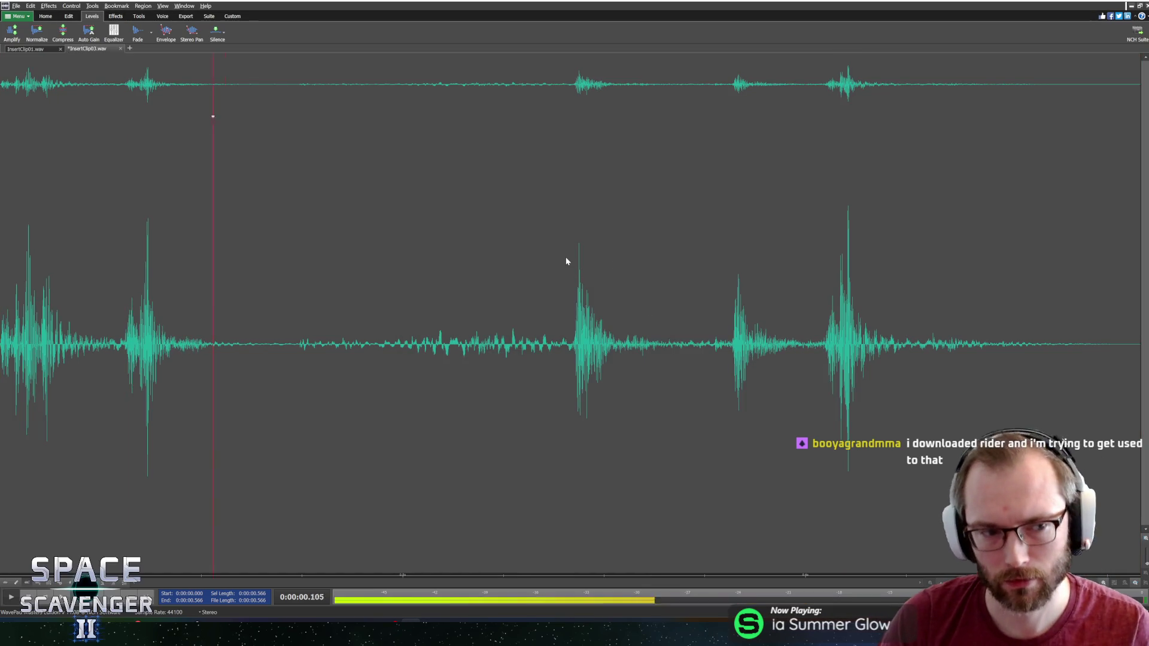
Save InsertClip03 as a wave file and apply the same Low Pass Shelf equalizer to InsertClip01
{"action": "key", "text": "ctrl+s"}
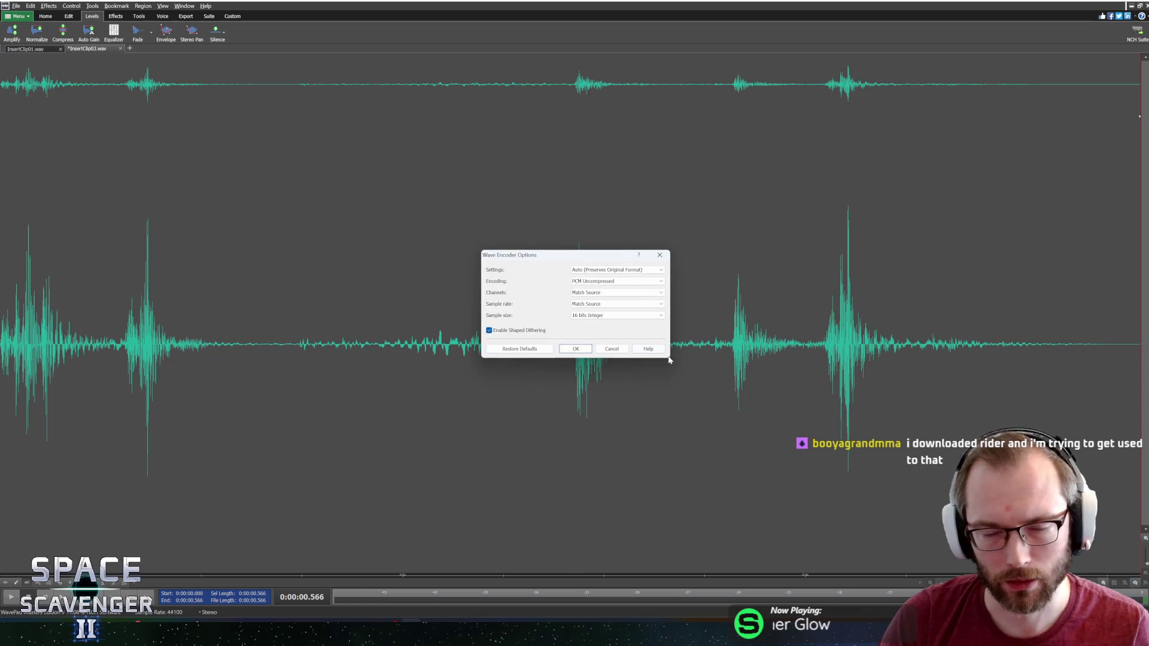
{"action": "left_click", "coordinate": [585, 350]}
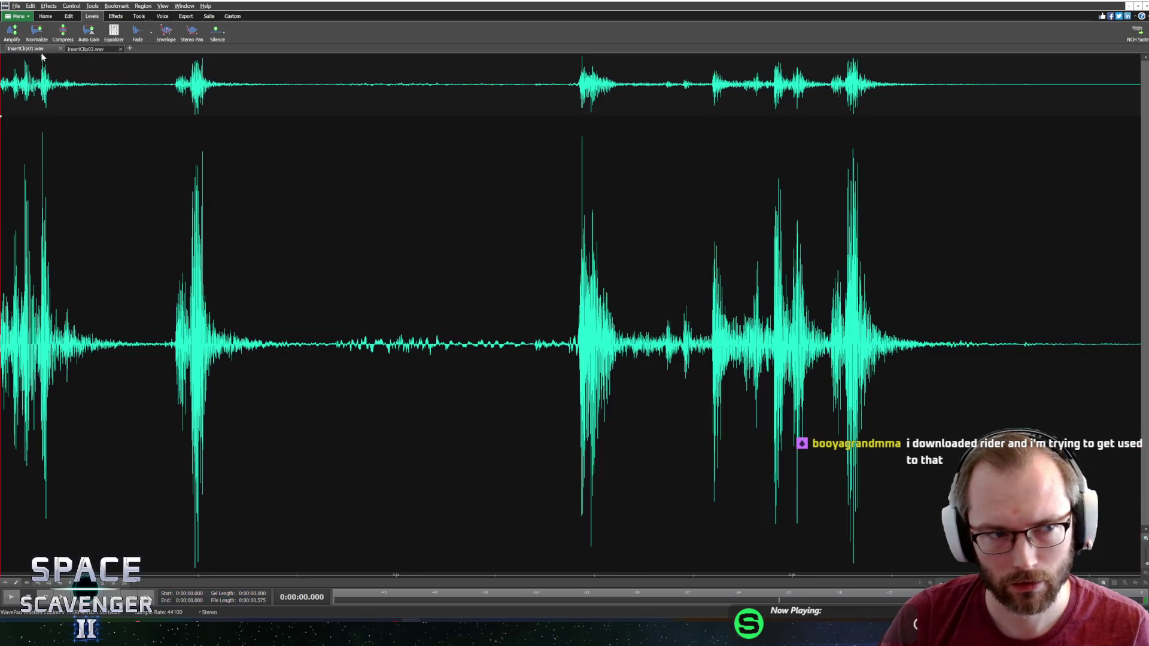
{"action": "key", "text": "space"}
{"action": "left_click", "coordinate": [114, 33]}
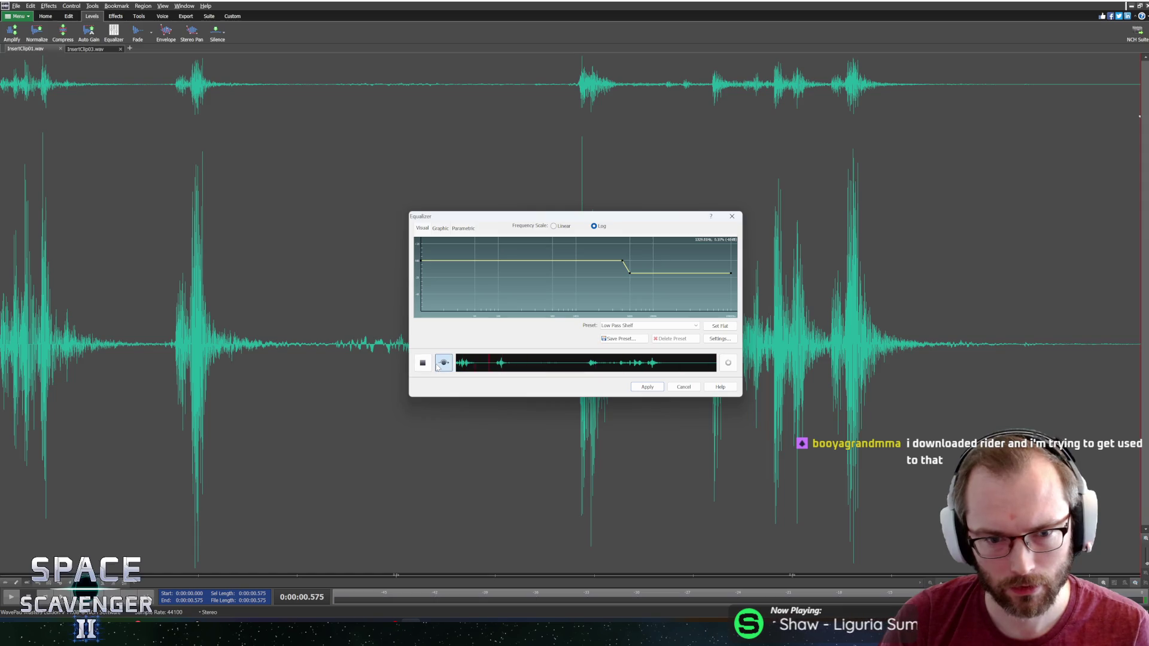
{"action": "left_click", "coordinate": [646, 387]}
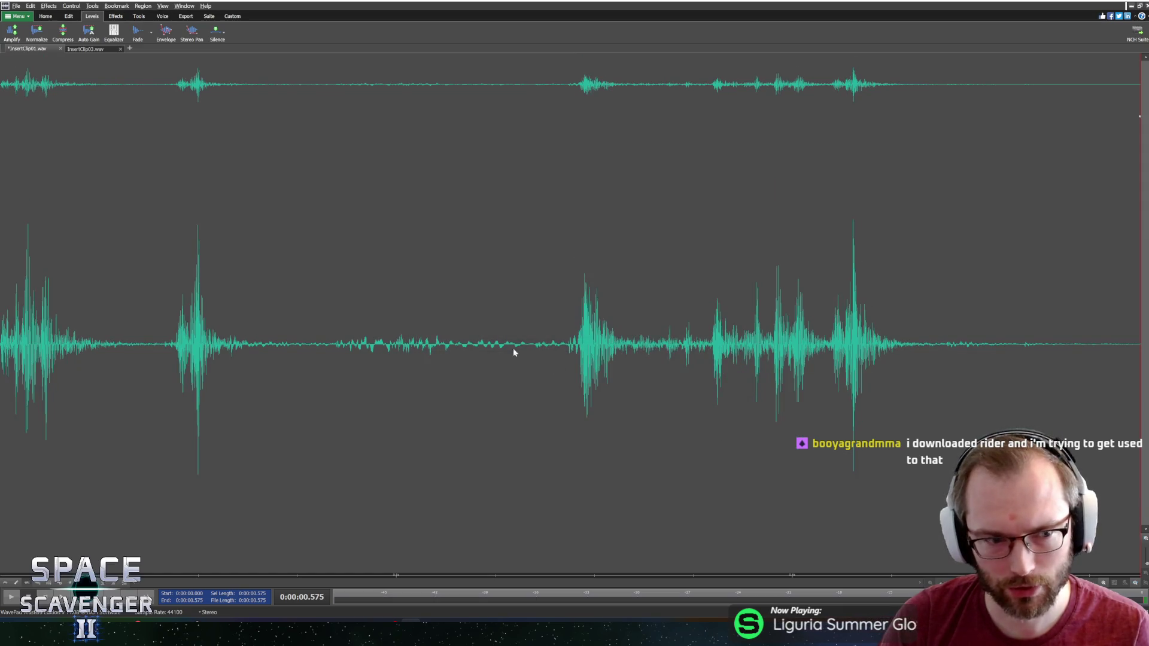
Normalize InsertClip01 and InsertClip03 to full peak level, then start Play mode in Unity
{"action": "left_click", "coordinate": [36, 33]}
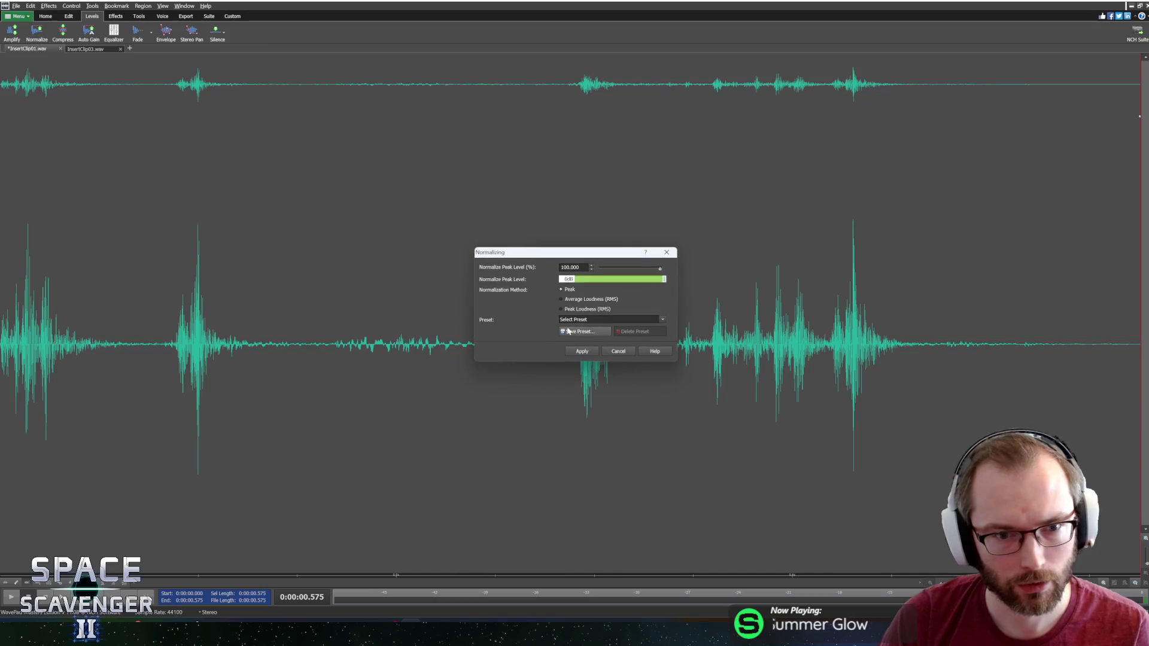
{"action": "left_click", "coordinate": [591, 352]}
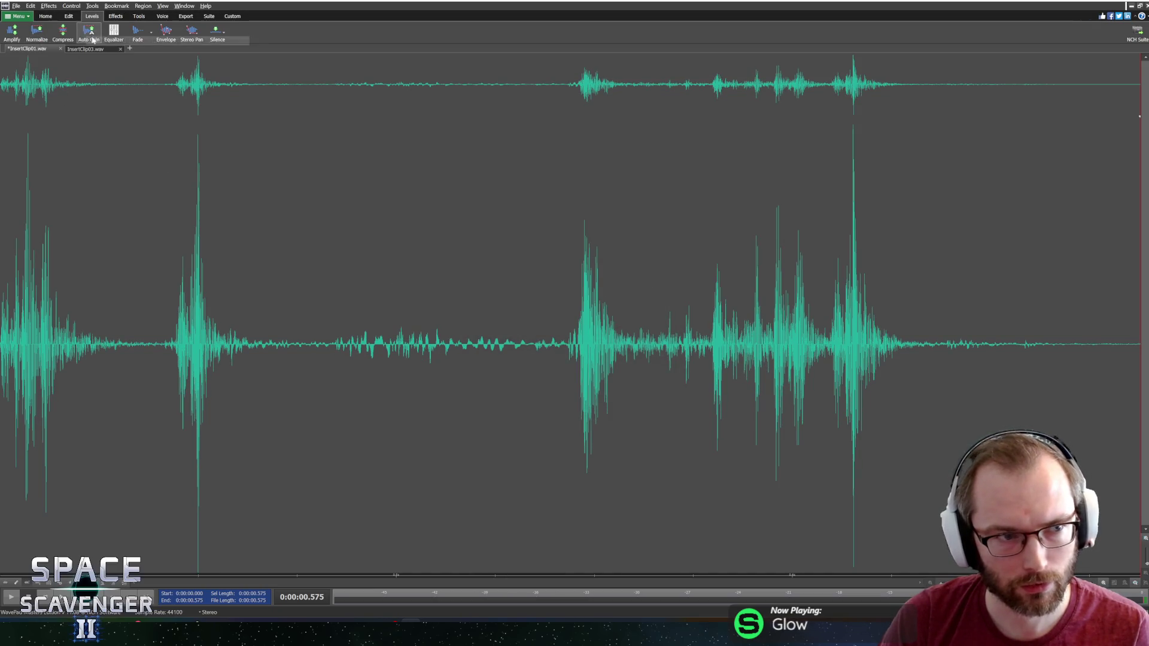
{"action": "left_click", "coordinate": [90, 49]}
{"action": "left_click", "coordinate": [36, 35]}
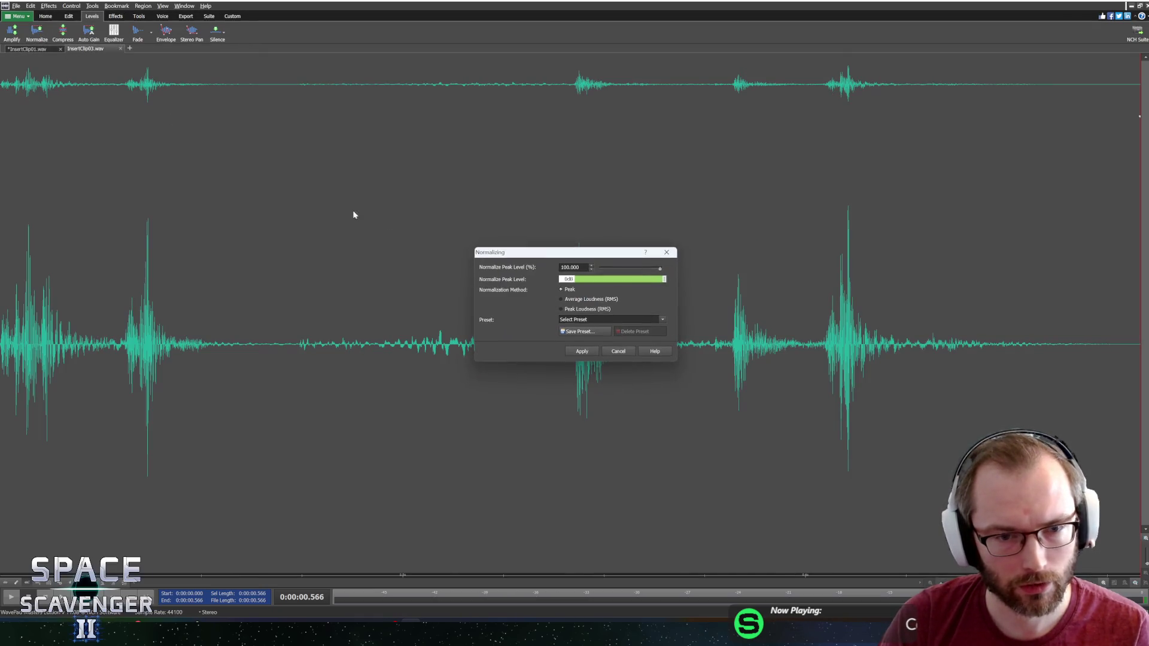
{"action": "left_click", "coordinate": [581, 352]}
{"action": "left_click", "coordinate": [30, 49]}
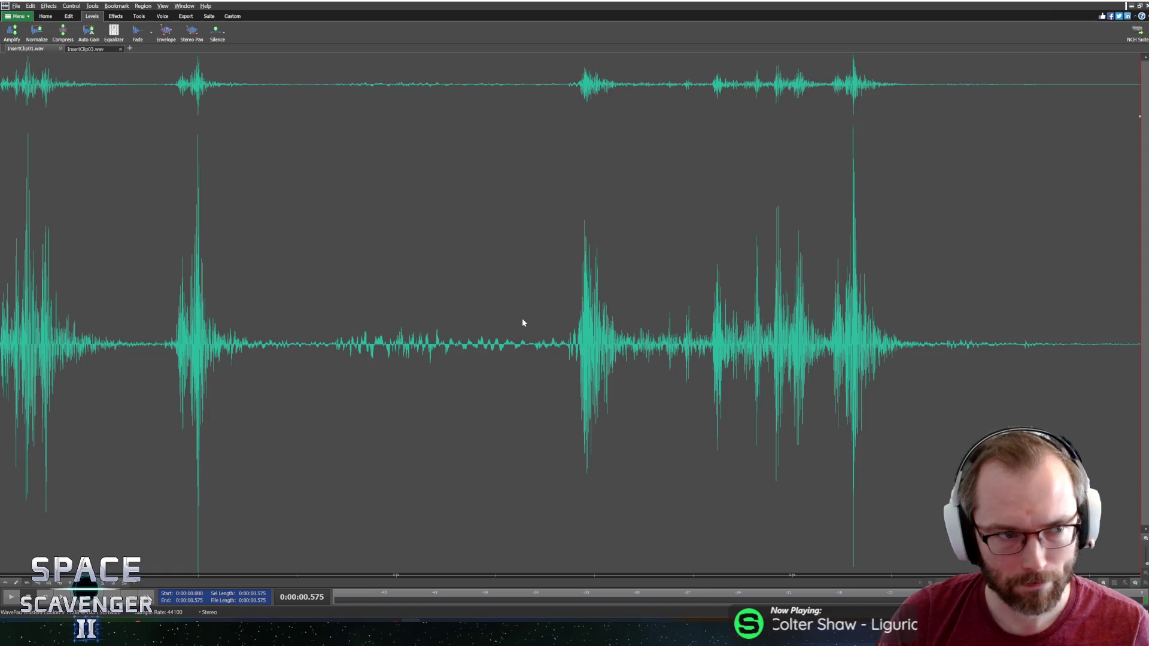
{"action": "key", "text": "alt+Tab"}
{"action": "left_click", "coordinate": [571, 21]}
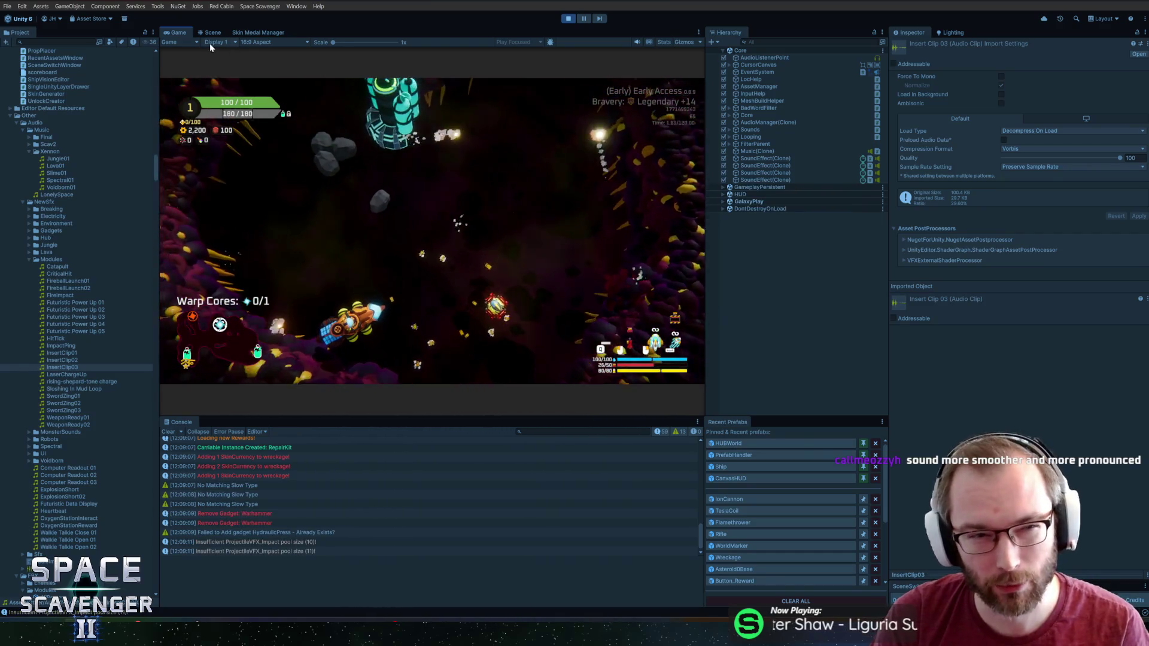
Maximize the Game view and claim the 49 XP reward at the Oxygen Station
{"action": "double_click", "coordinate": [181, 32]}
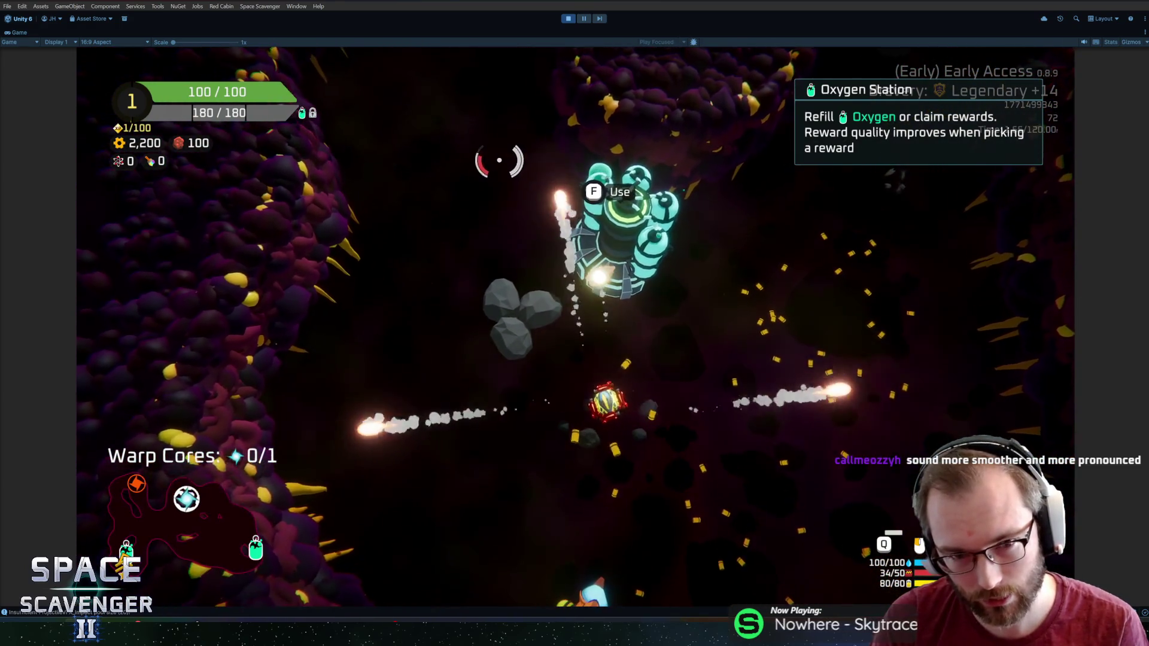
{"action": "key", "text": "f"}
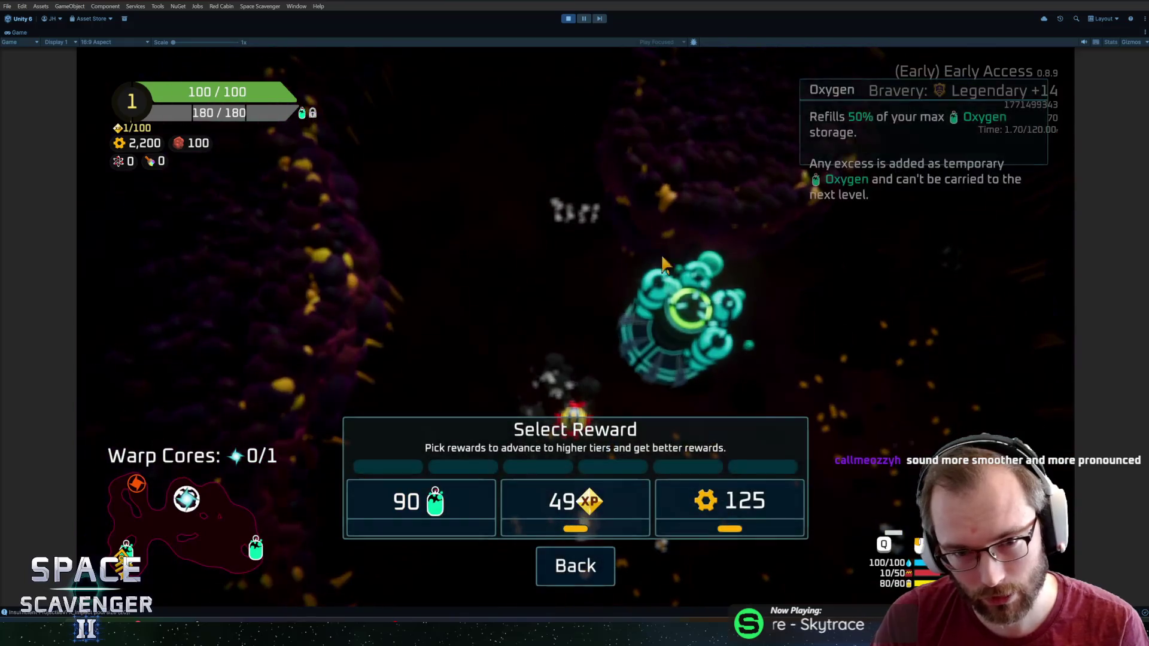
{"action": "left_click", "coordinate": [576, 502]}
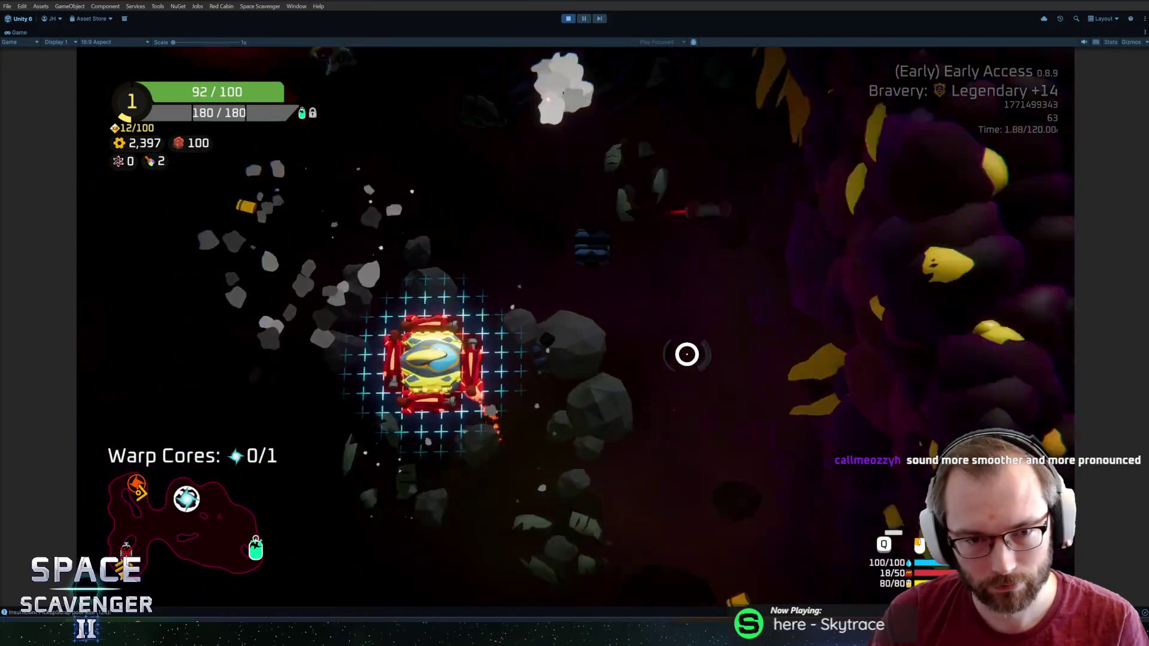
Craft a solar panel from spare parts, fly through the asteroids shooting enemies, then stop play mode
{"action": "mouse_move", "coordinate": [282, 336]}
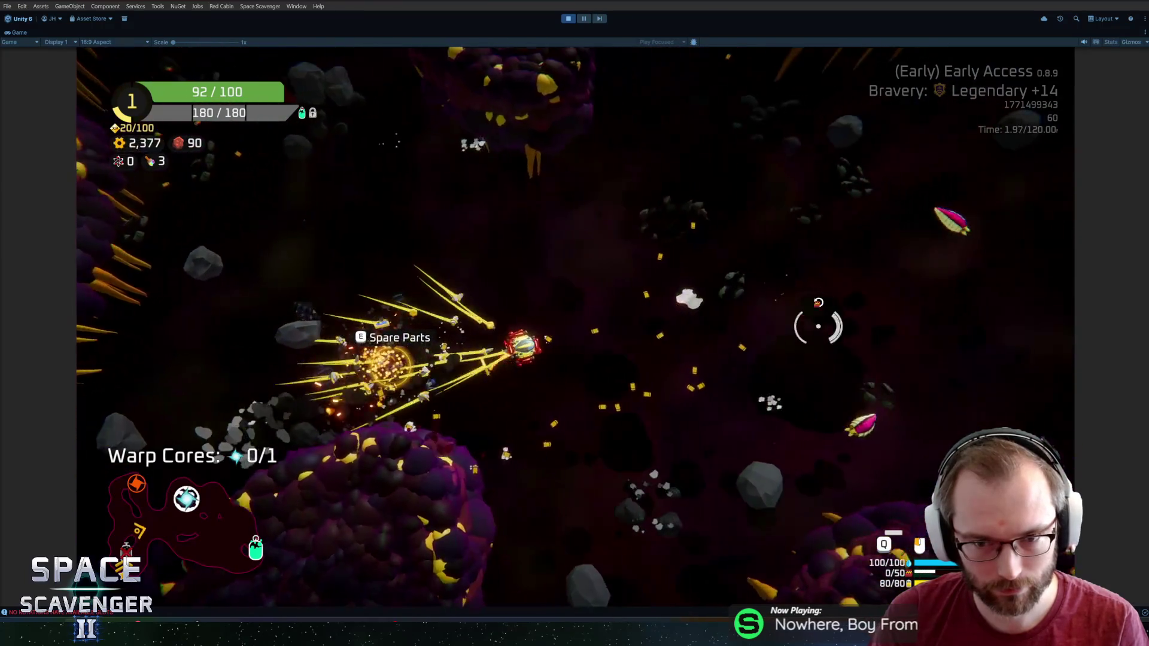
{"action": "key", "text": "e"}
{"action": "mouse_move", "coordinate": [307, 317]}
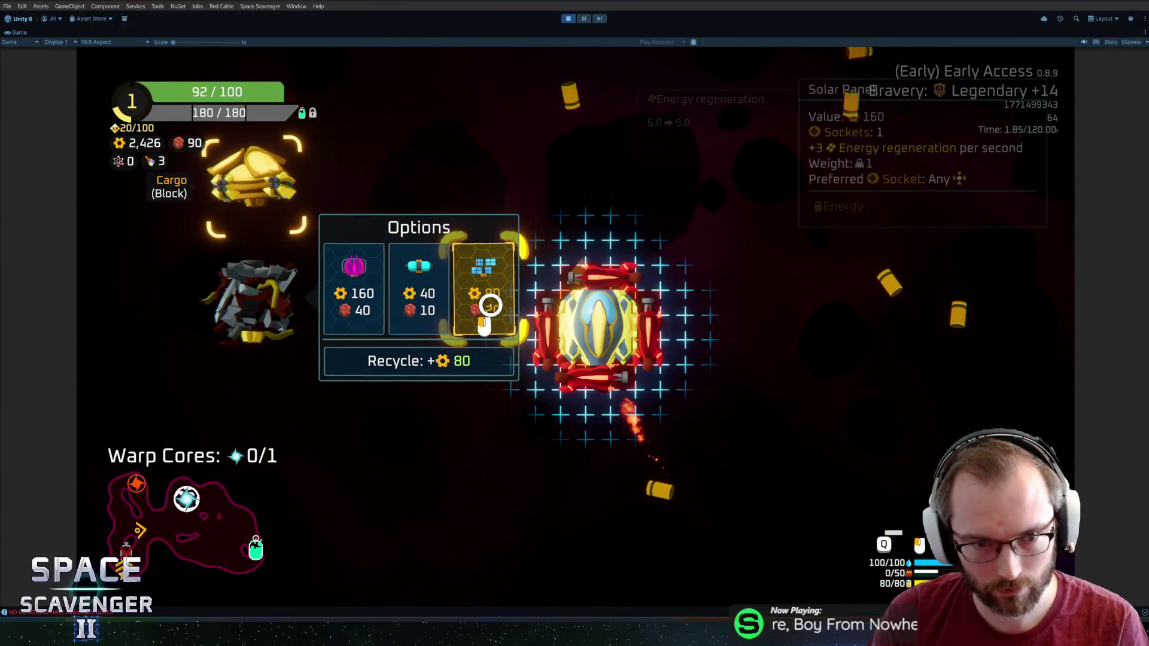
{"action": "left_click", "coordinate": [491, 306]}
{"action": "key", "text": "e"}
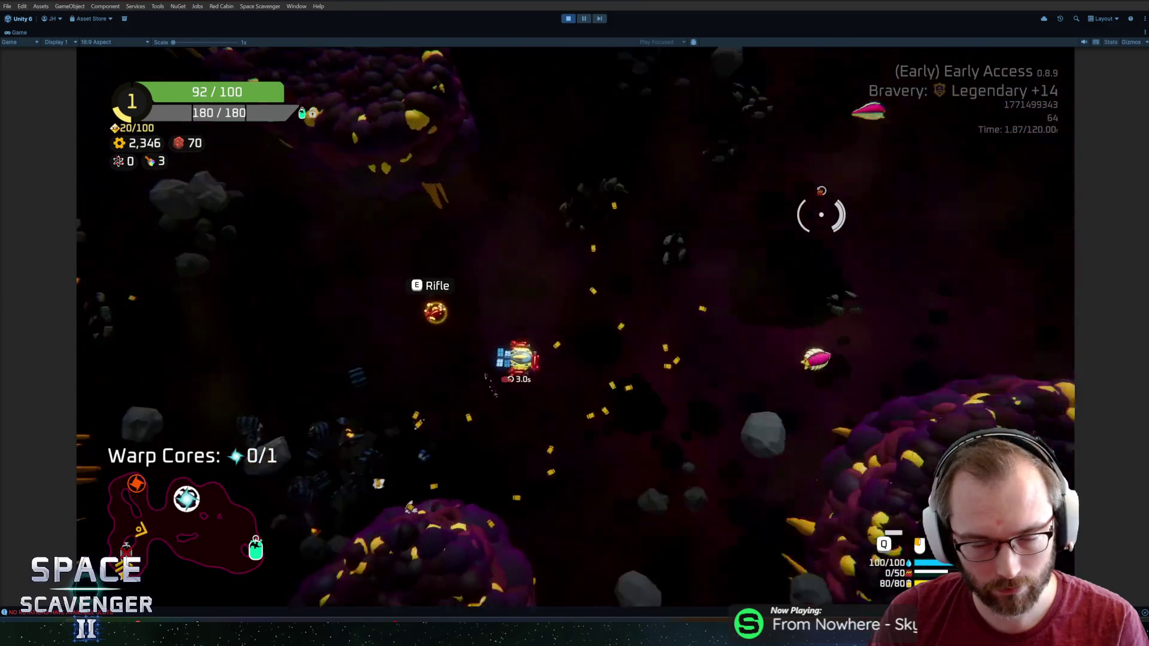
{"action": "key", "text": "d"}
{"action": "key", "text": "a"}
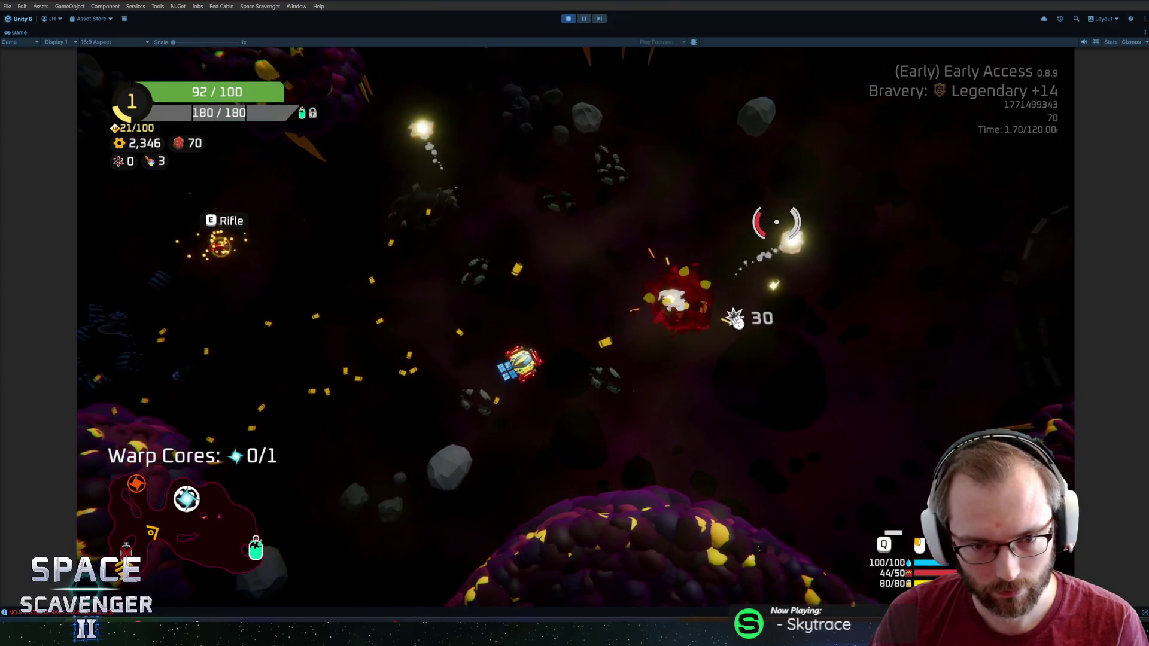
{"action": "key", "text": "ctrl+p"}
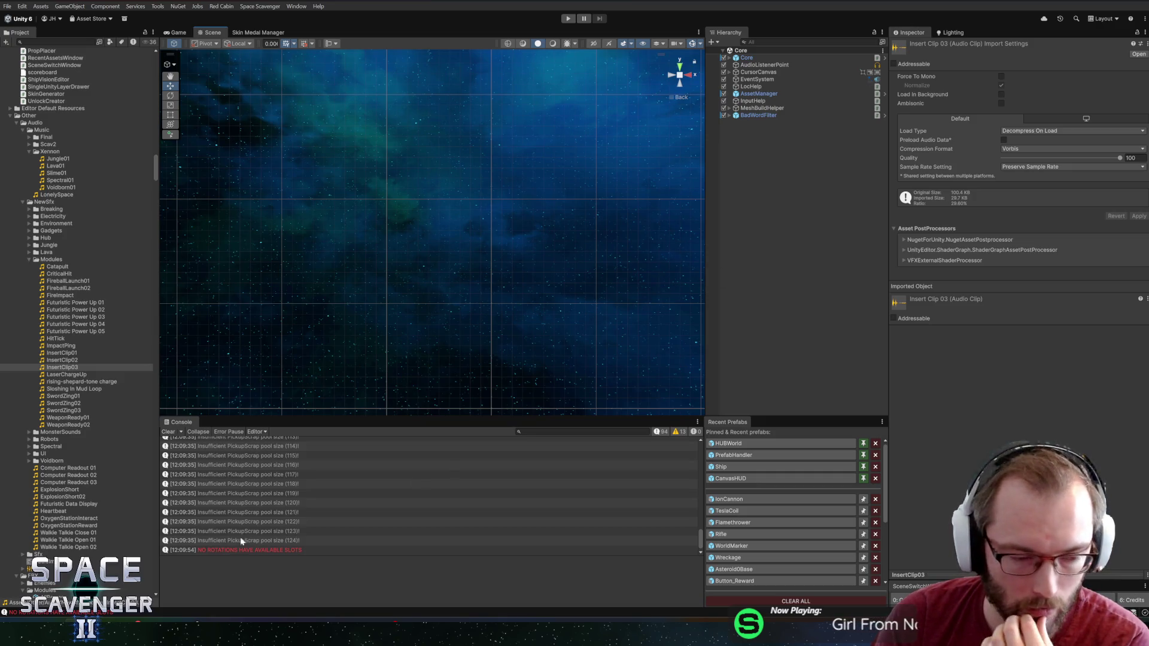
Change the insert-clip volume on line 39 of Reloader.cs from 1f to 0.7f, save, and return to Unity
{"action": "left_click", "coordinate": [124, 619]}
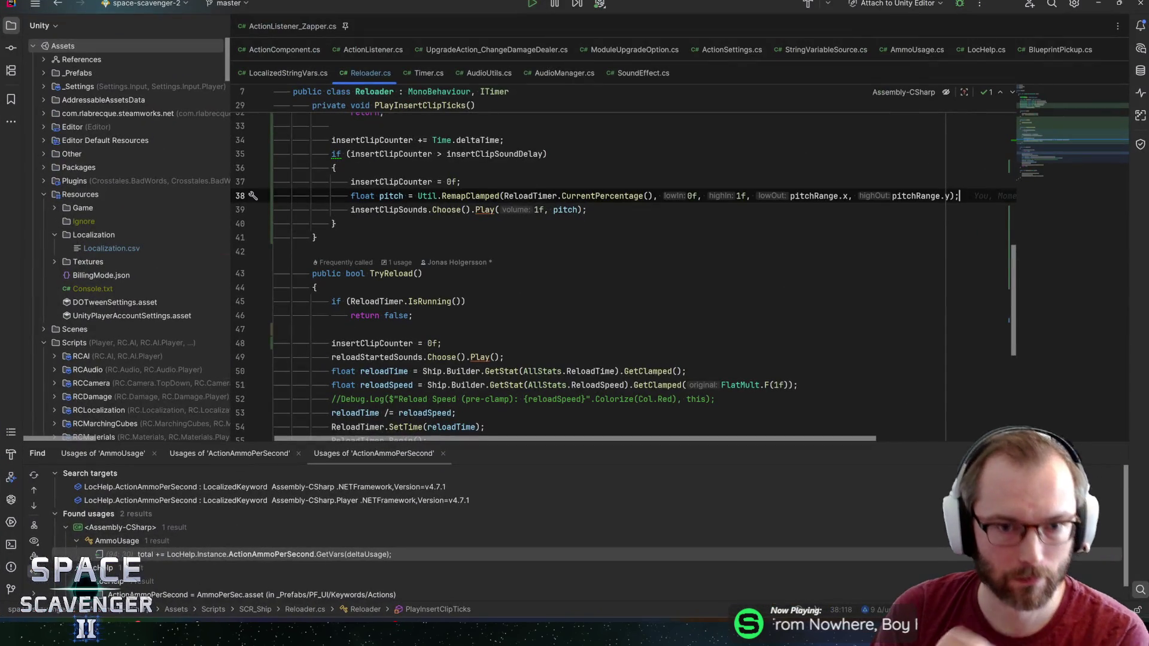
{"action": "left_click", "coordinate": [543, 209]}
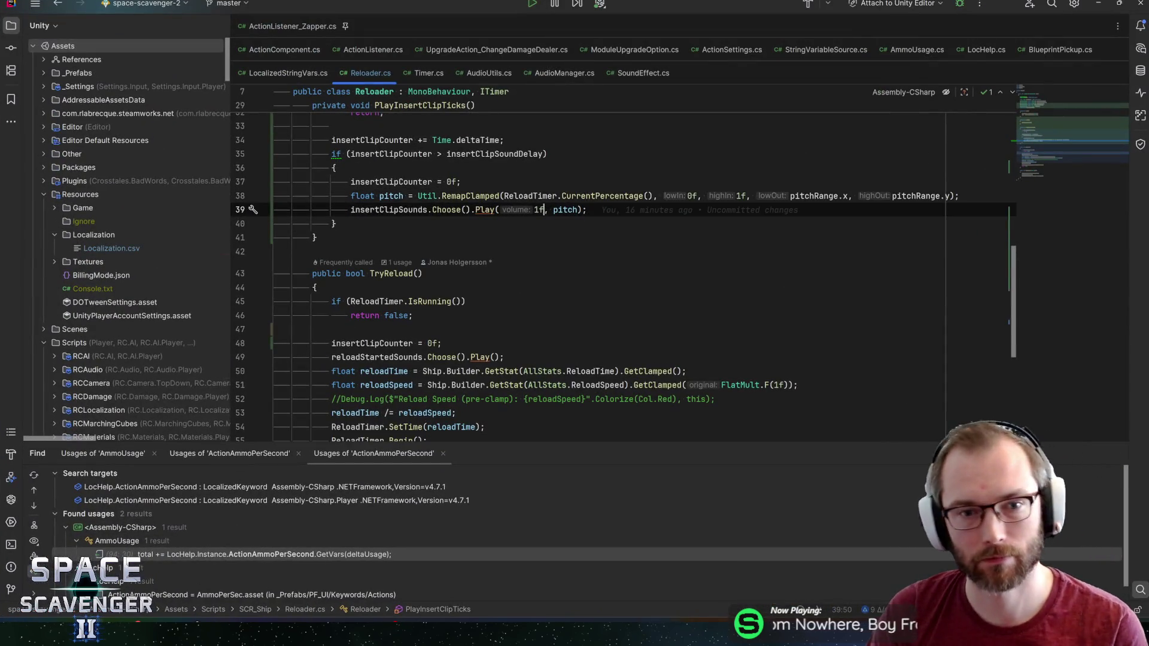
{"action": "left_click", "coordinate": [535, 210]}
{"action": "key", "text": "Delete"}
{"action": "type", "text": "0.7"}
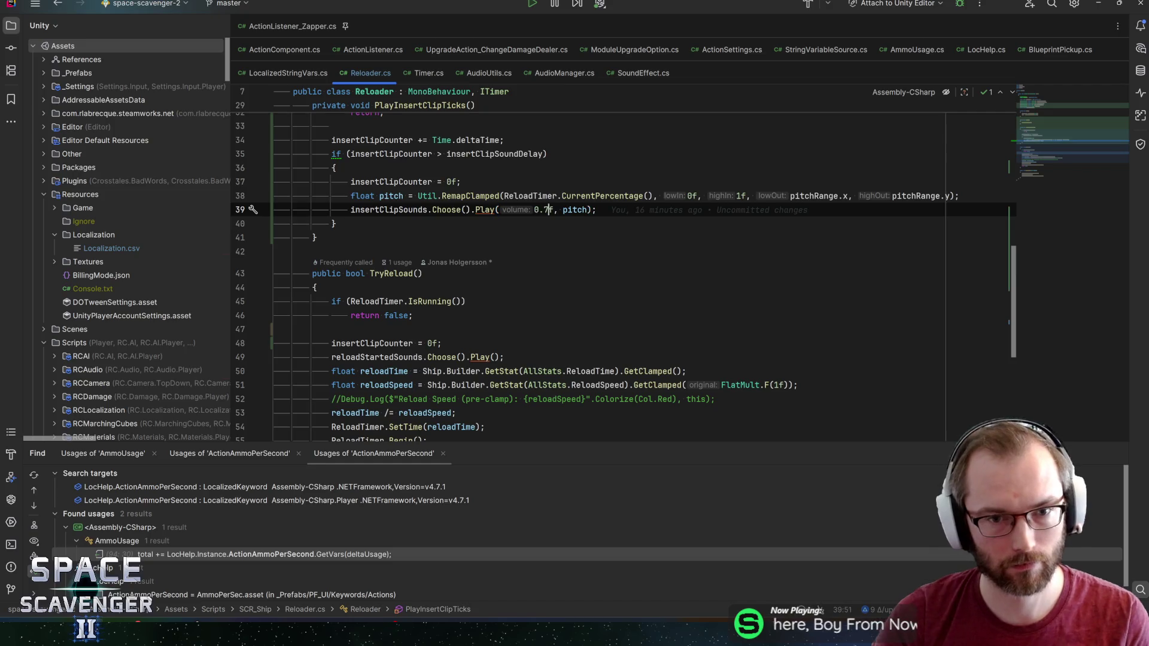
{"action": "key", "text": "ctrl+s"}
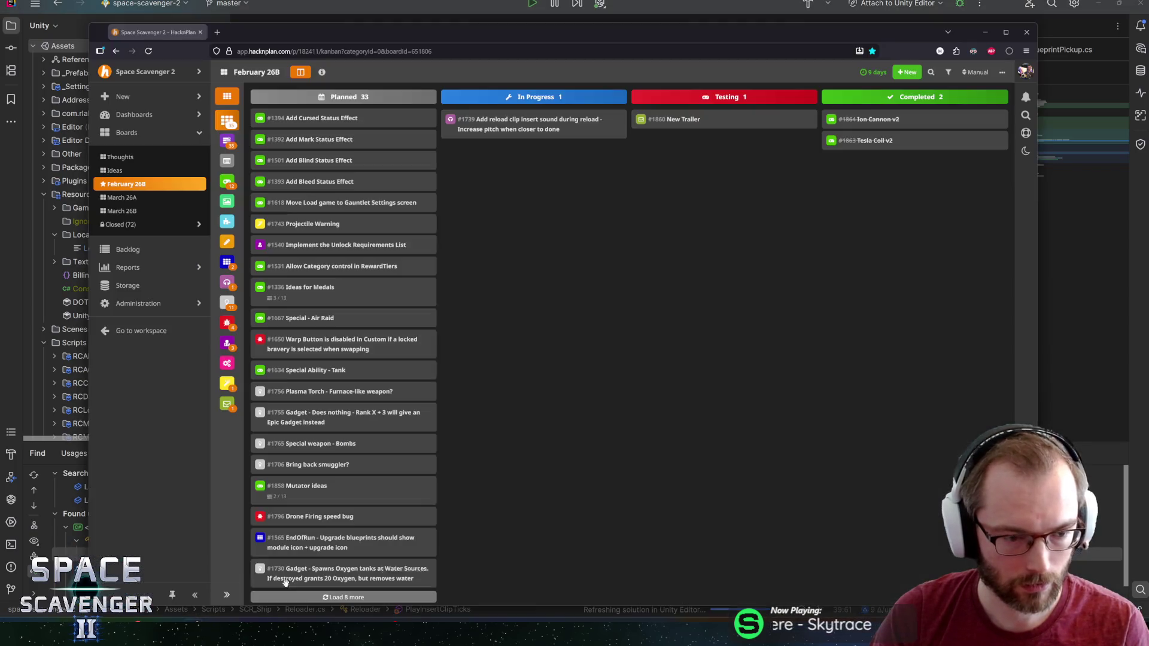
{"action": "left_click", "coordinate": [272, 566]}
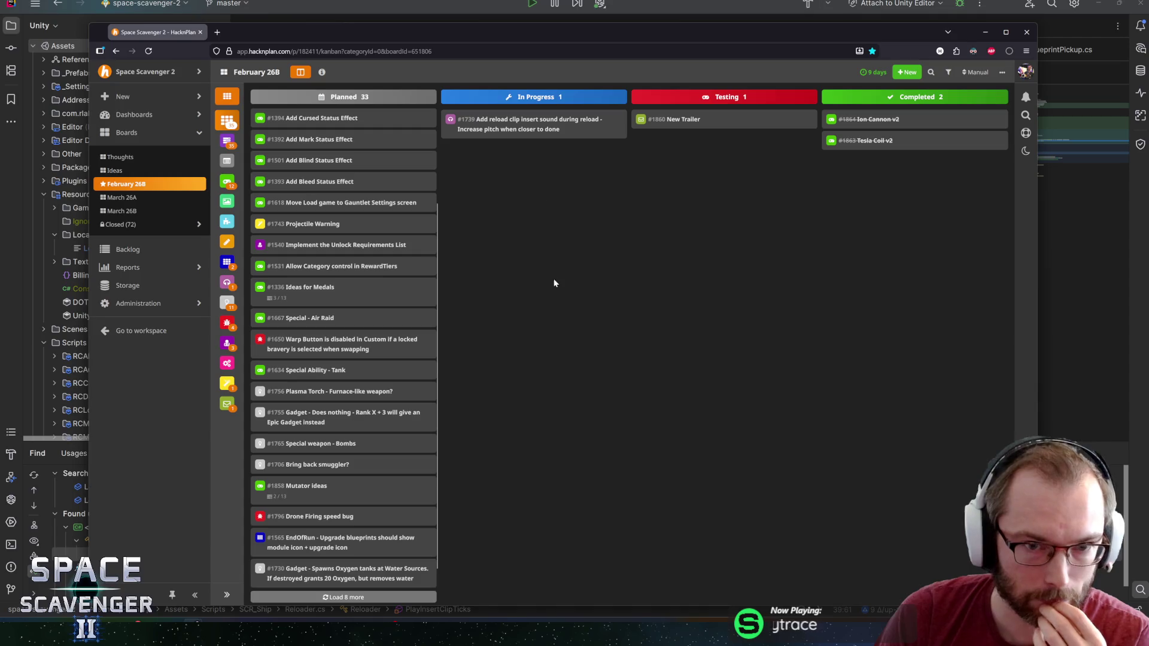
{"action": "key", "text": "alt+Tab"}
{"action": "key", "text": "alt+Tab"}
{"action": "key", "text": "alt+Tab"}
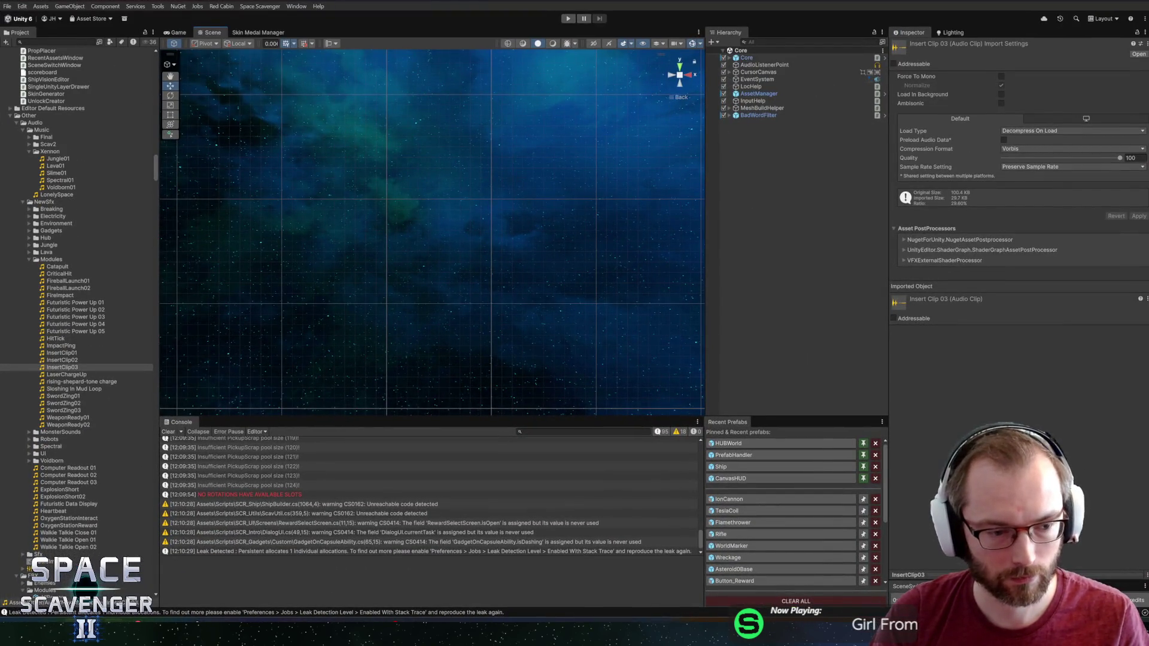
Start the commit summary 'Added Insert' and delete the InsertClip02 sound asset from the Unity project
{"action": "key", "text": "alt+Tab"}
{"action": "type", "text": "Added"}
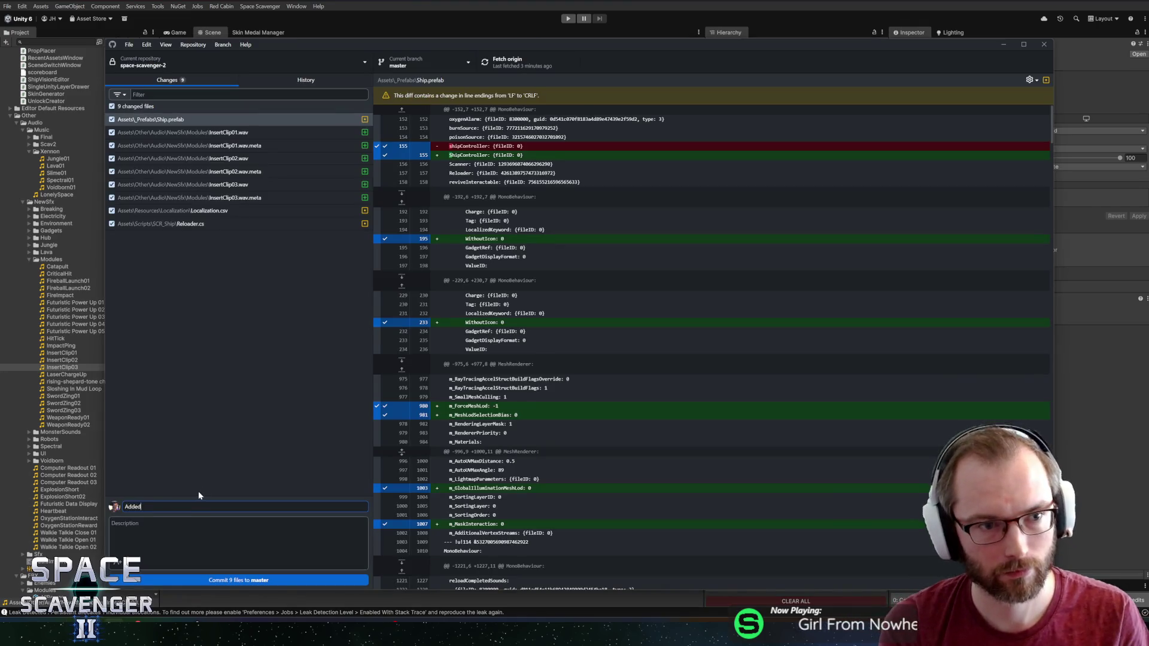
{"action": "type", "text": " Insert"}
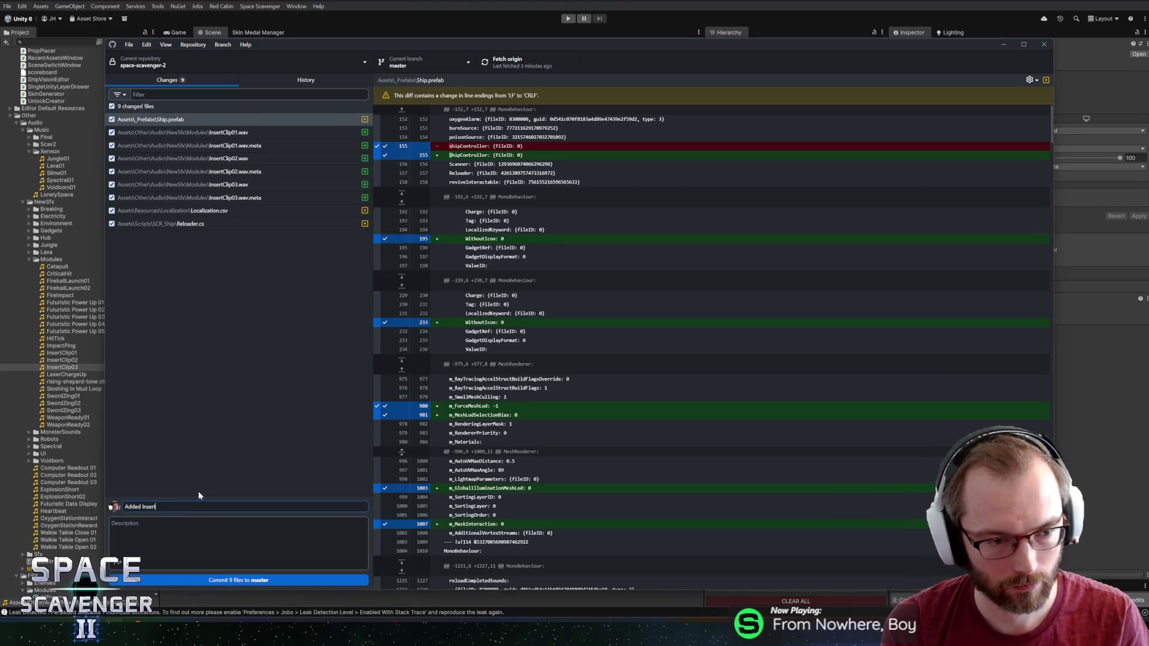
{"action": "key", "text": "alt+Tab"}
{"action": "left_click", "coordinate": [60, 360]}
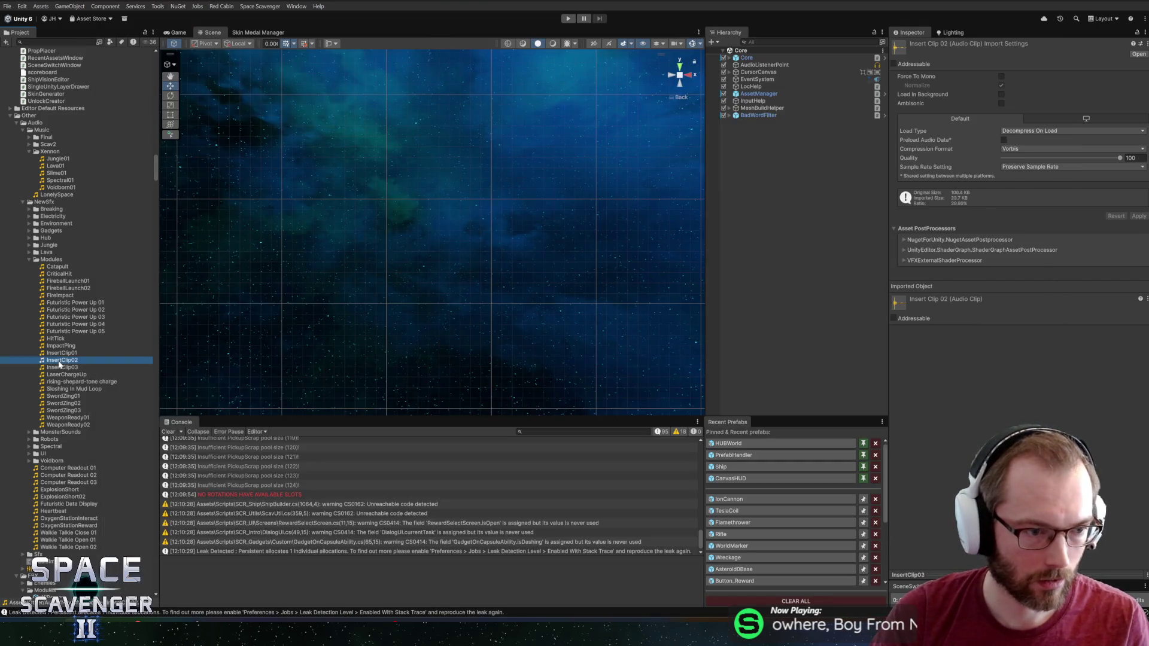
{"action": "key", "text": "Delete"}
{"action": "left_click", "coordinate": [592, 330]}
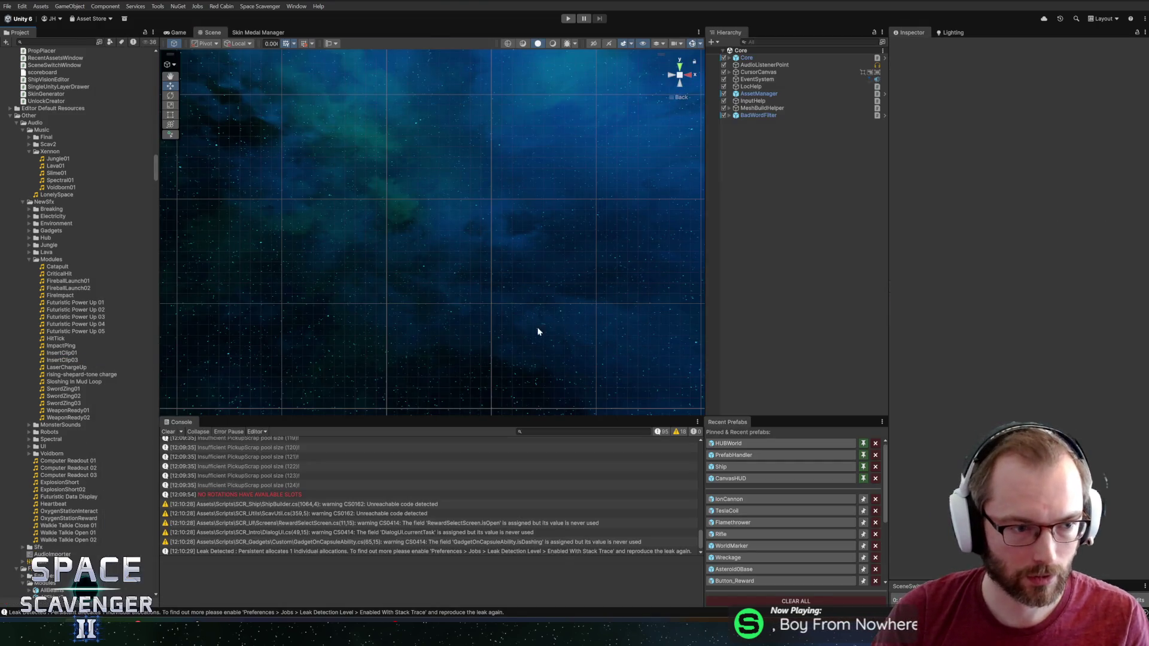
{"action": "left_click", "coordinate": [47, 361]}
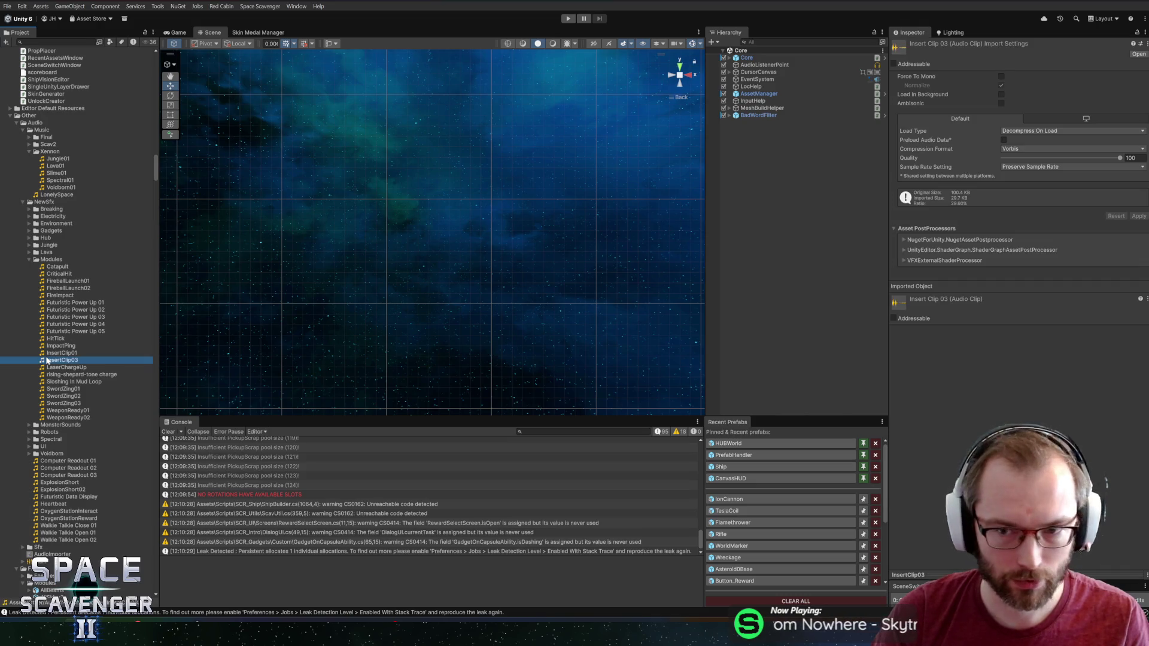
Commit the seven changed files as 'Added insert clip sound when reloading' and push master to origin
{"action": "key", "text": "alt+Tab"}
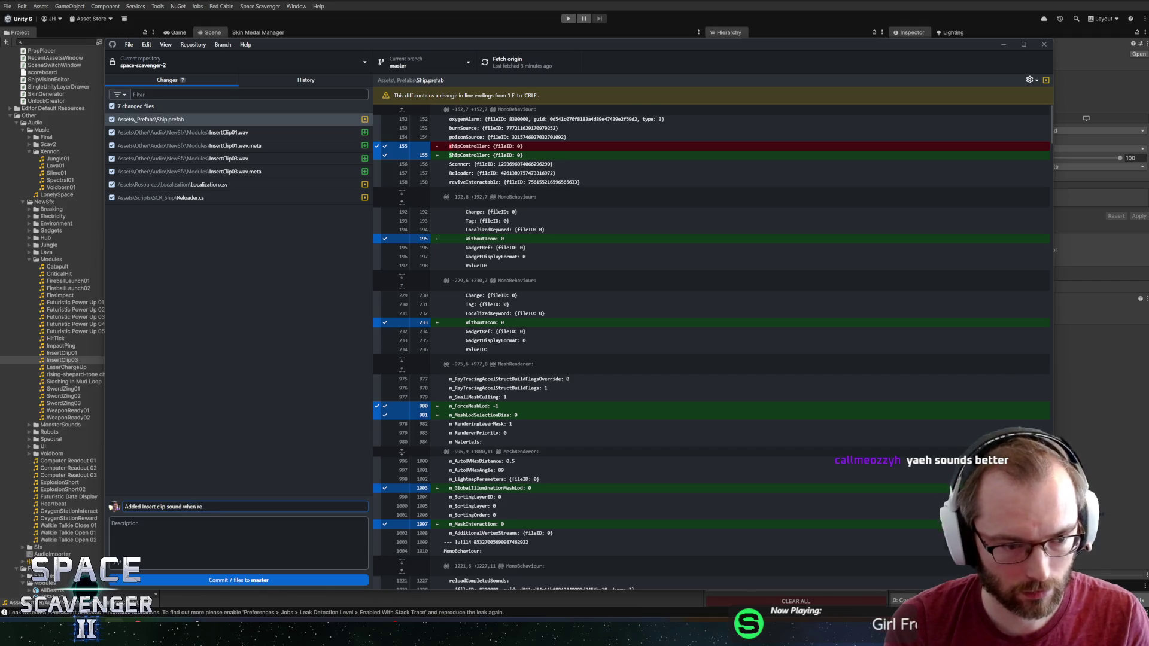
{"action": "left_click", "coordinate": [230, 579]}
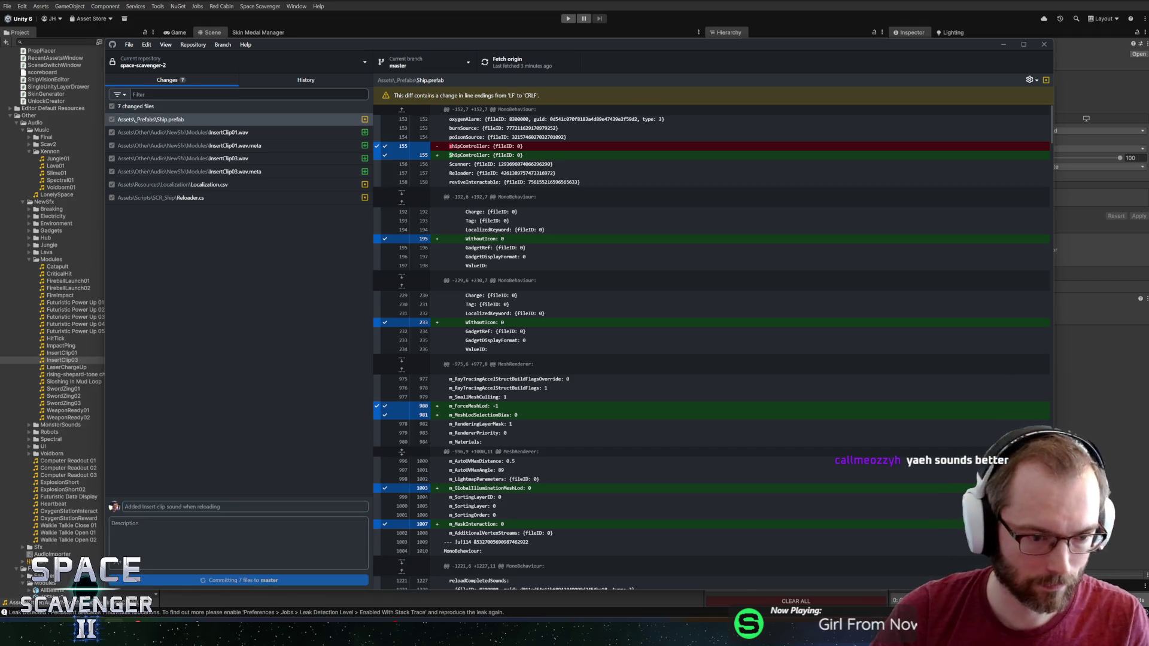
{"action": "left_click", "coordinate": [493, 62]}
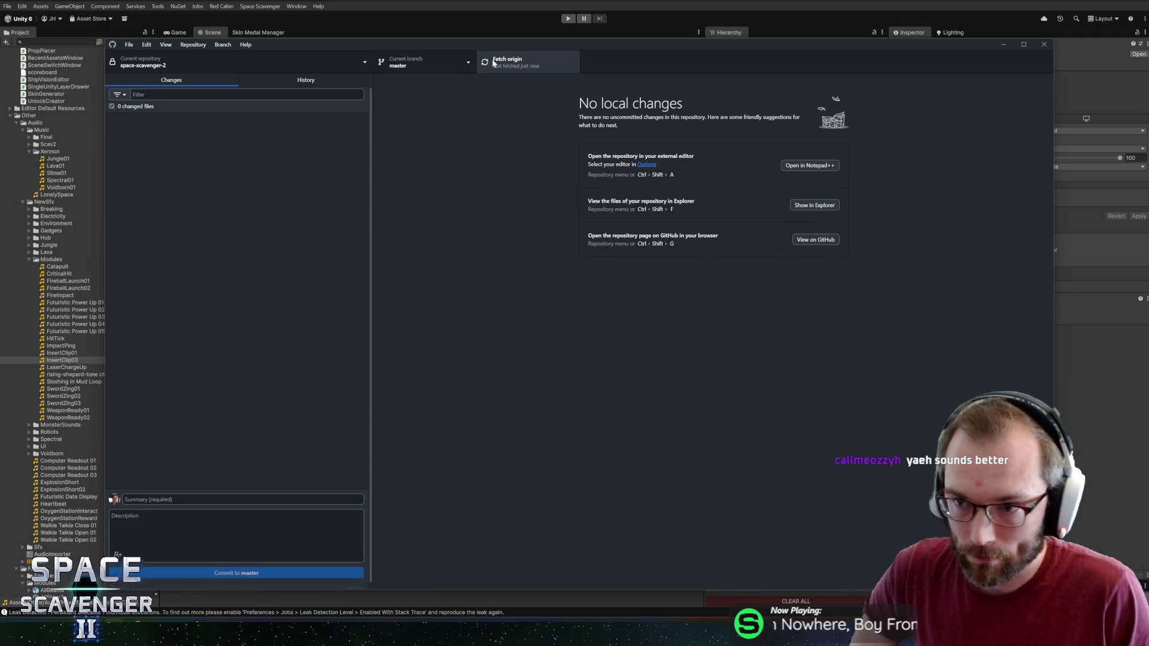
{"action": "key", "text": "alt+Tab"}
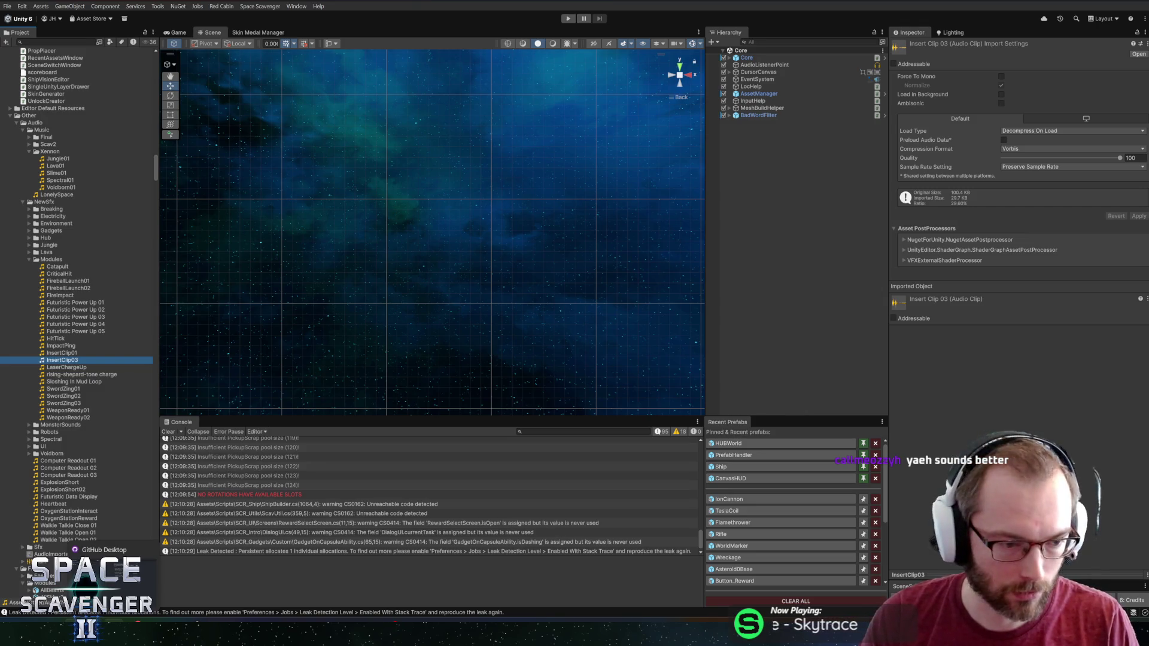
{"action": "mouse_move", "coordinate": [193, 633]}
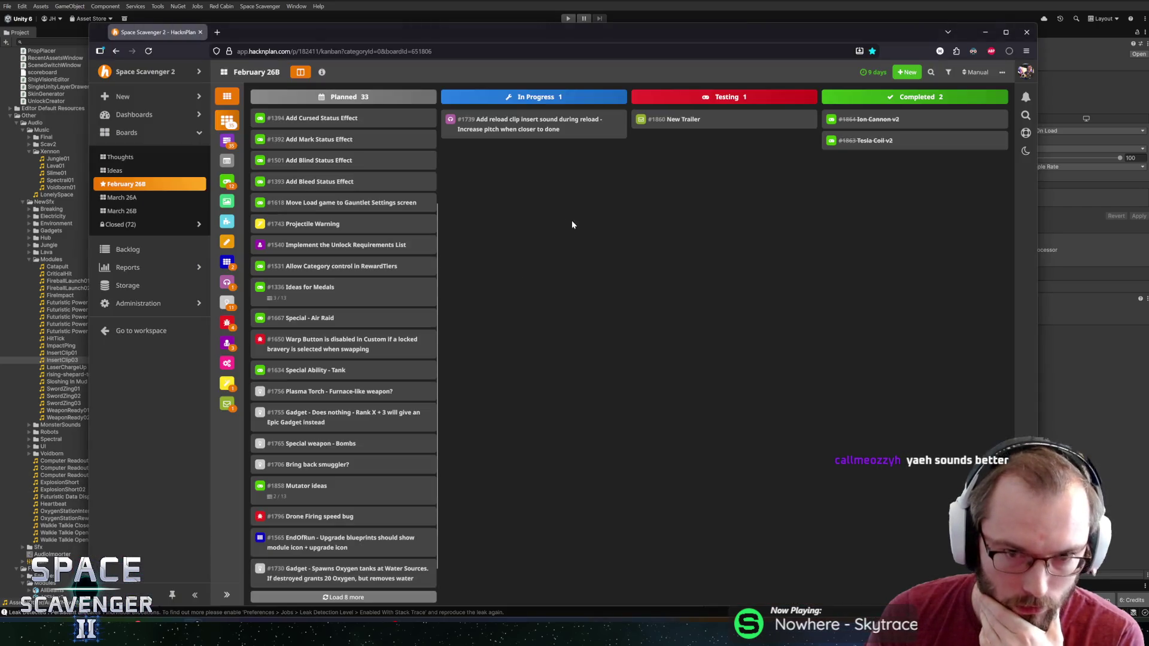
{"action": "mouse_move", "coordinate": [501, 129]}
{"action": "left_mouse_down"}
{"action": "mouse_move", "coordinate": [788, 134]}
{"action": "mouse_move", "coordinate": [914, 113]}
{"action": "left_mouse_up"}
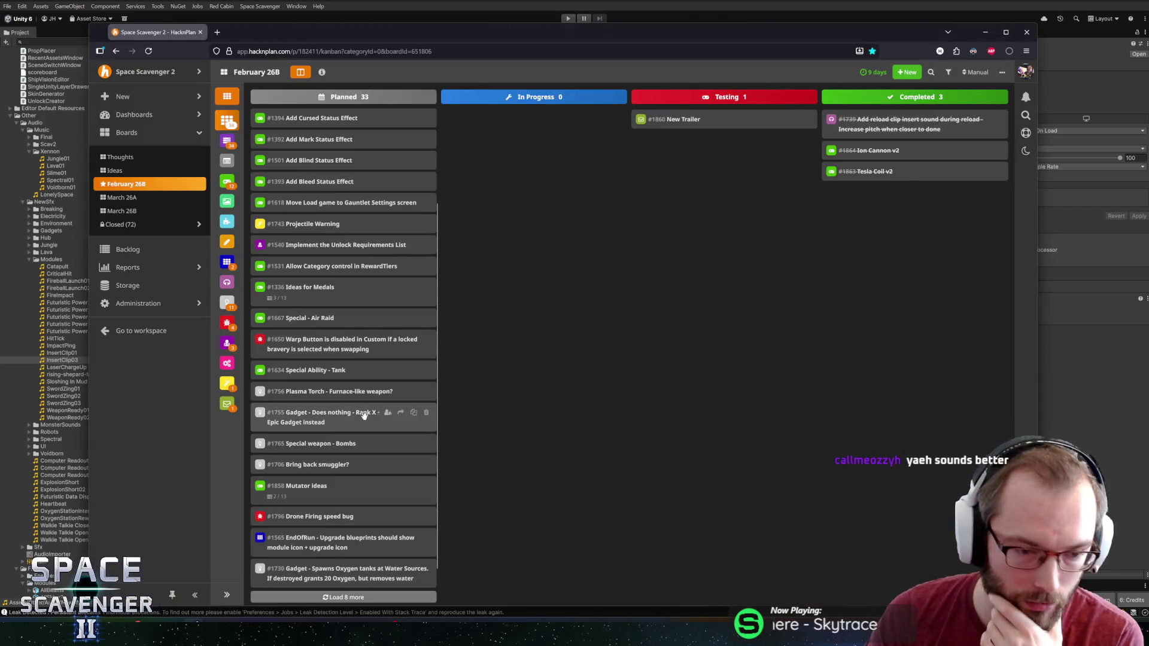
Load more planned tasks and move the loading-a-game task card to Completed
{"action": "scroll", "coordinate": [327, 424], "scroll_direction": "down", "scroll_amount": 1}
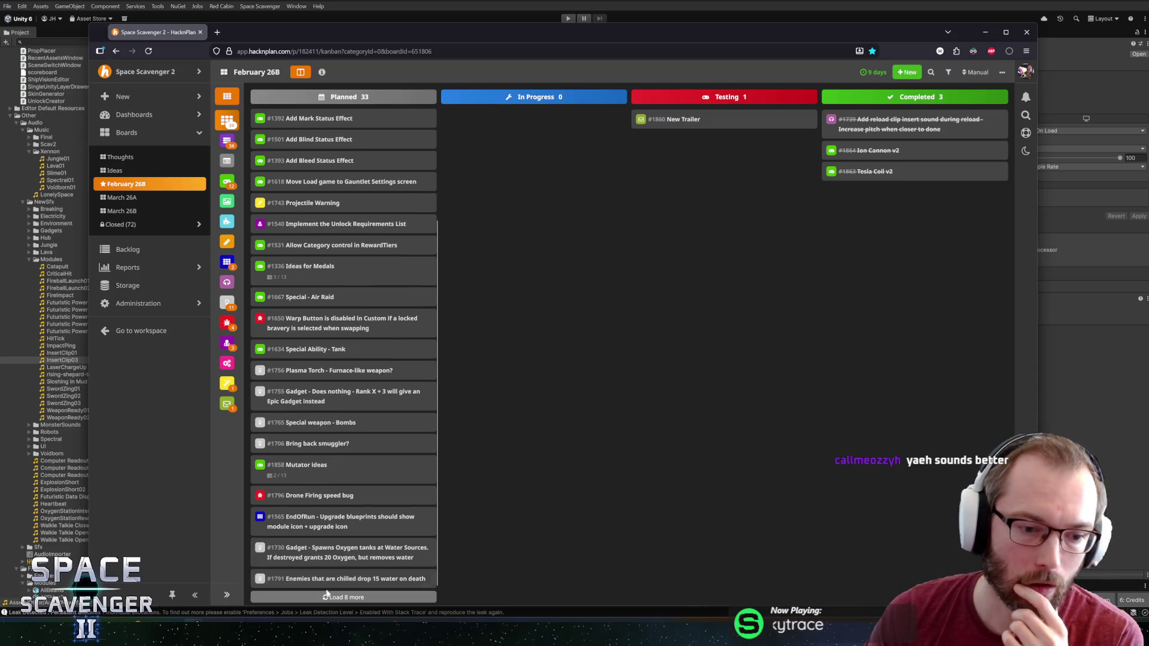
{"action": "left_click", "coordinate": [342, 597]}
{"action": "scroll", "coordinate": [341, 493], "scroll_direction": "down", "scroll_amount": 4}
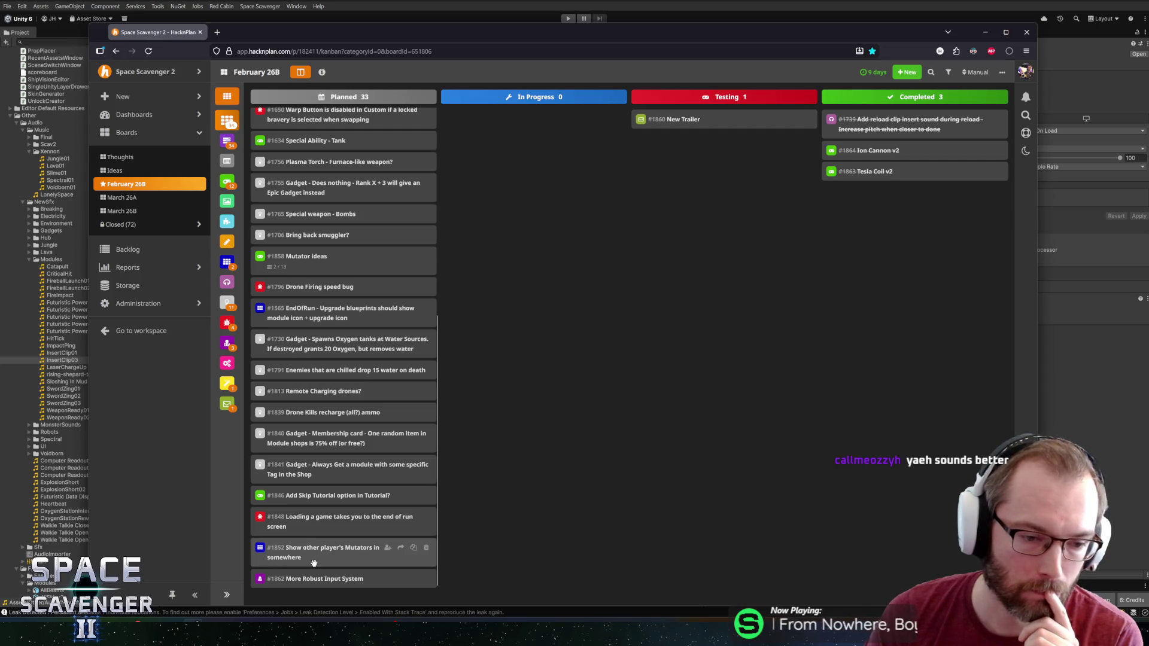
{"action": "mouse_move", "coordinate": [317, 521]}
{"action": "left_mouse_down"}
{"action": "mouse_move", "coordinate": [502, 190]}
{"action": "mouse_move", "coordinate": [503, 121]}
{"action": "mouse_move", "coordinate": [891, 127]}
{"action": "left_mouse_up"}
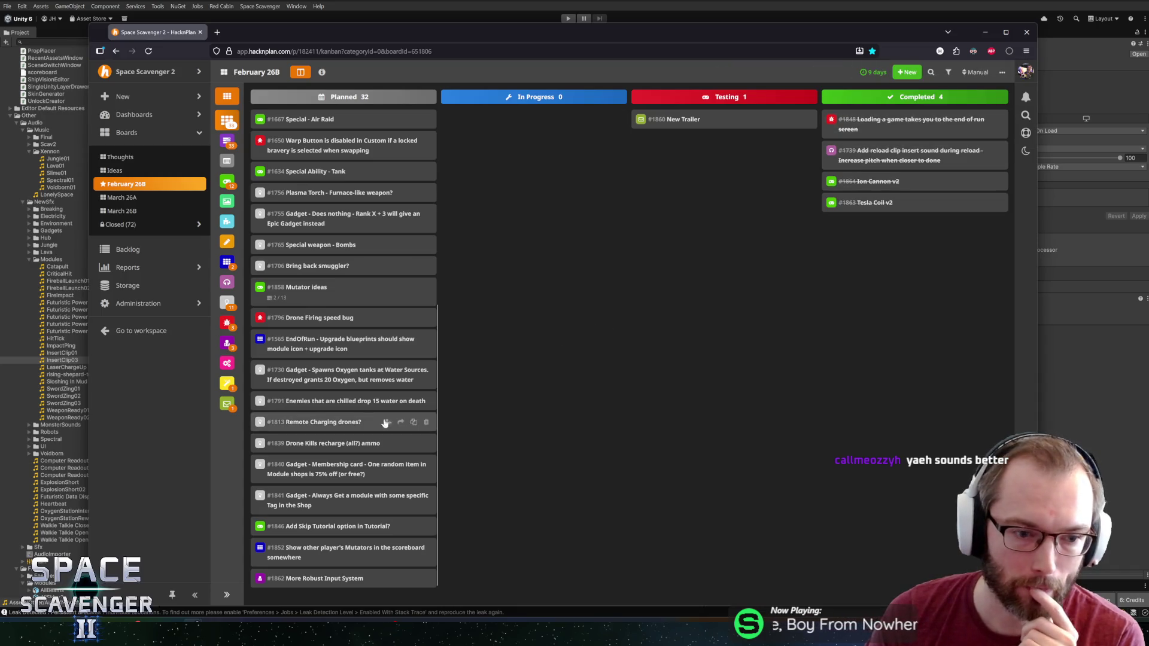
Open the details of task #1634 'Special Ability - Tank'
{"action": "scroll", "coordinate": [343, 363], "scroll_direction": "up", "scroll_amount": 1}
{"action": "scroll", "coordinate": [343, 364], "scroll_direction": "up", "scroll_amount": 2}
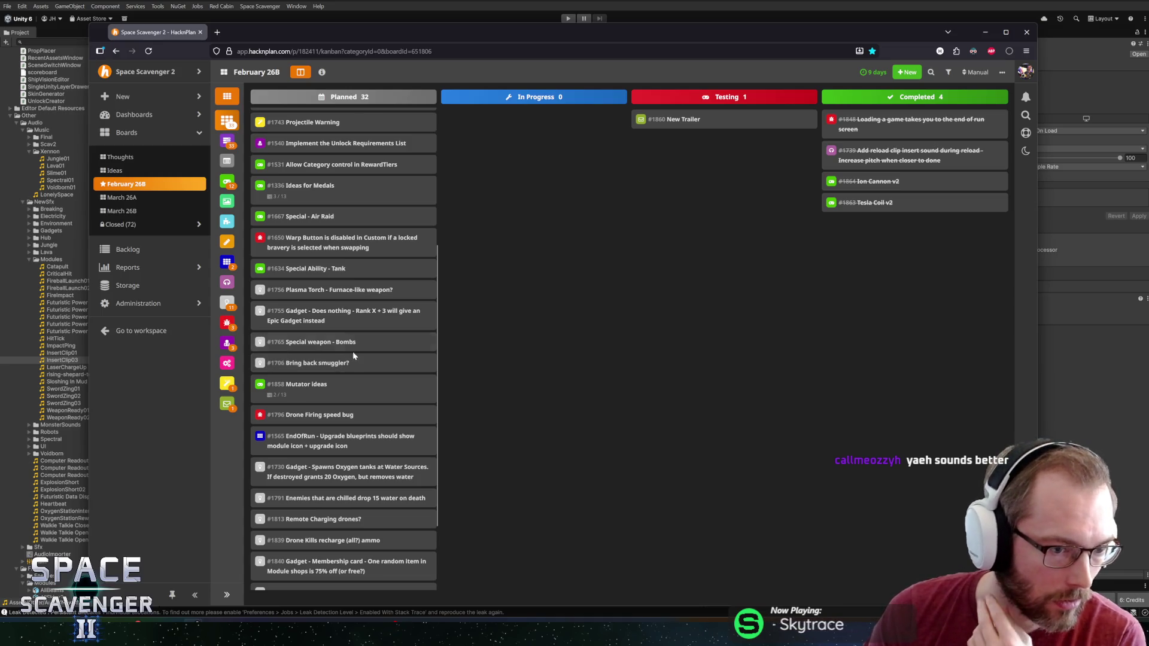
{"action": "scroll", "coordinate": [373, 248], "scroll_direction": "up", "scroll_amount": 5}
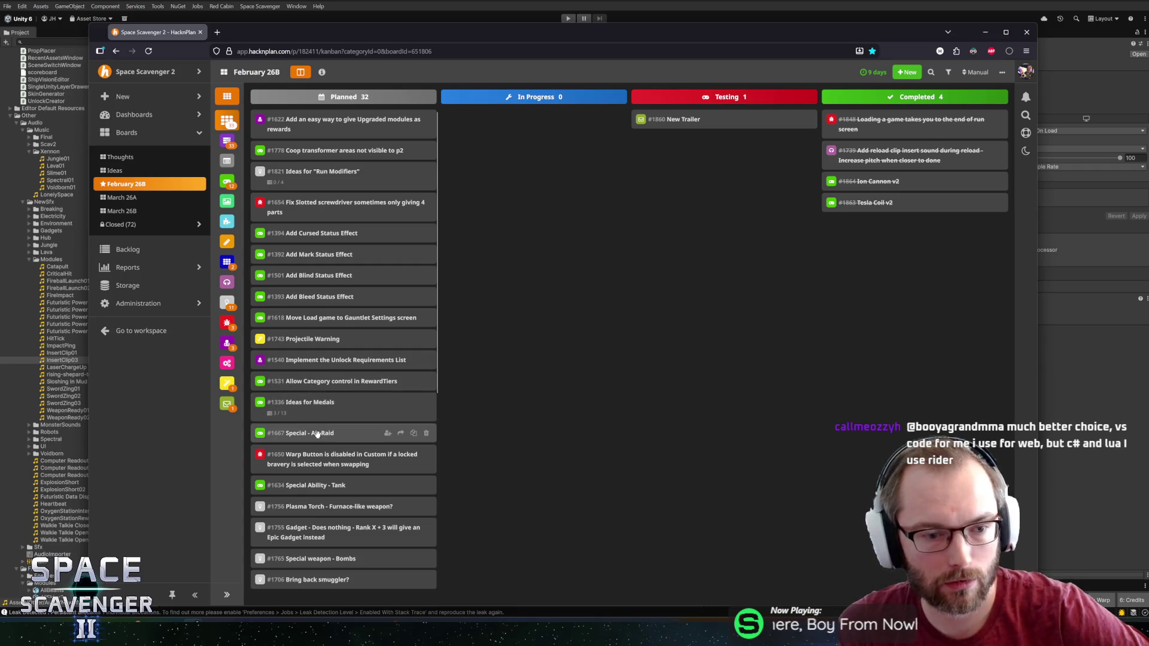
{"action": "left_click", "coordinate": [316, 486]}
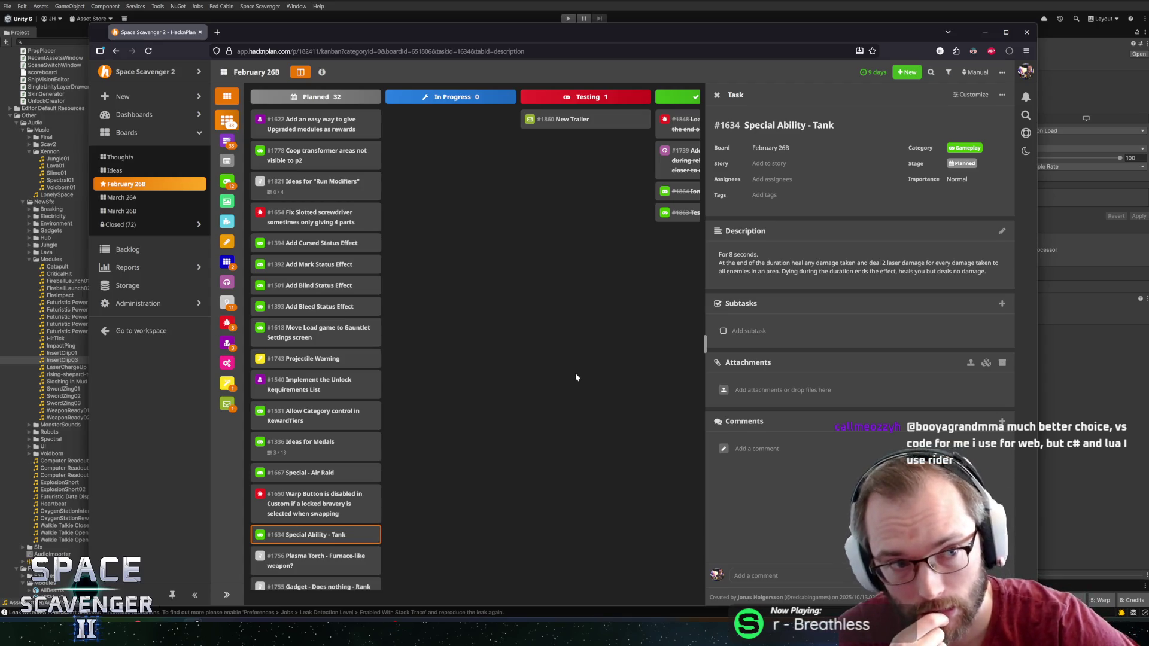
Switch from the HacknPlan board back to the Unity Editor
{"action": "key", "text": "alt+Tab"}
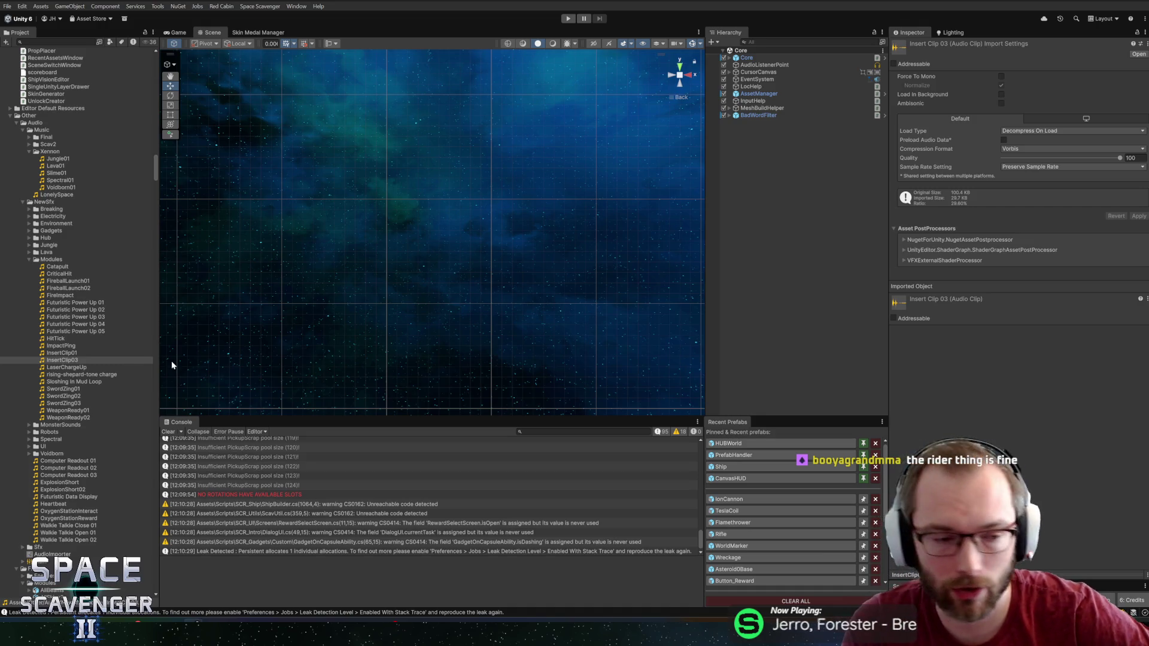
Raise the Scene/Console splitter to make the Console taller, then select the ImpactPing sound asset
{"action": "left_click_drag", "start_coordinate": [518, 415], "coordinate": [522, 401]}
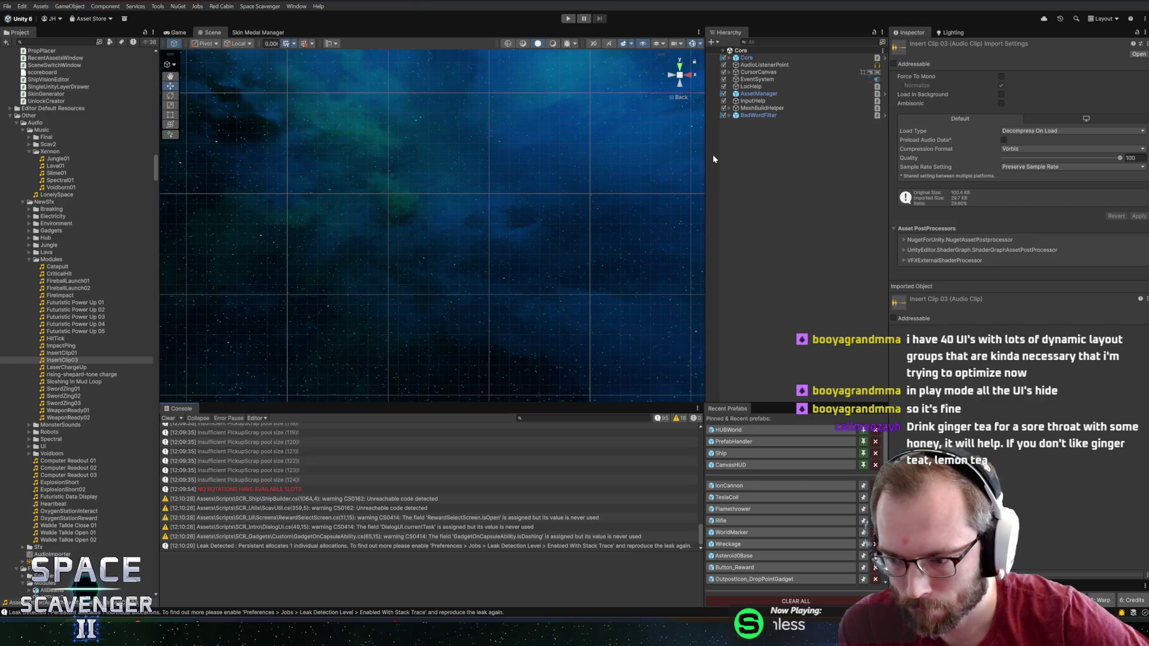
{"action": "left_click", "coordinate": [81, 347]}
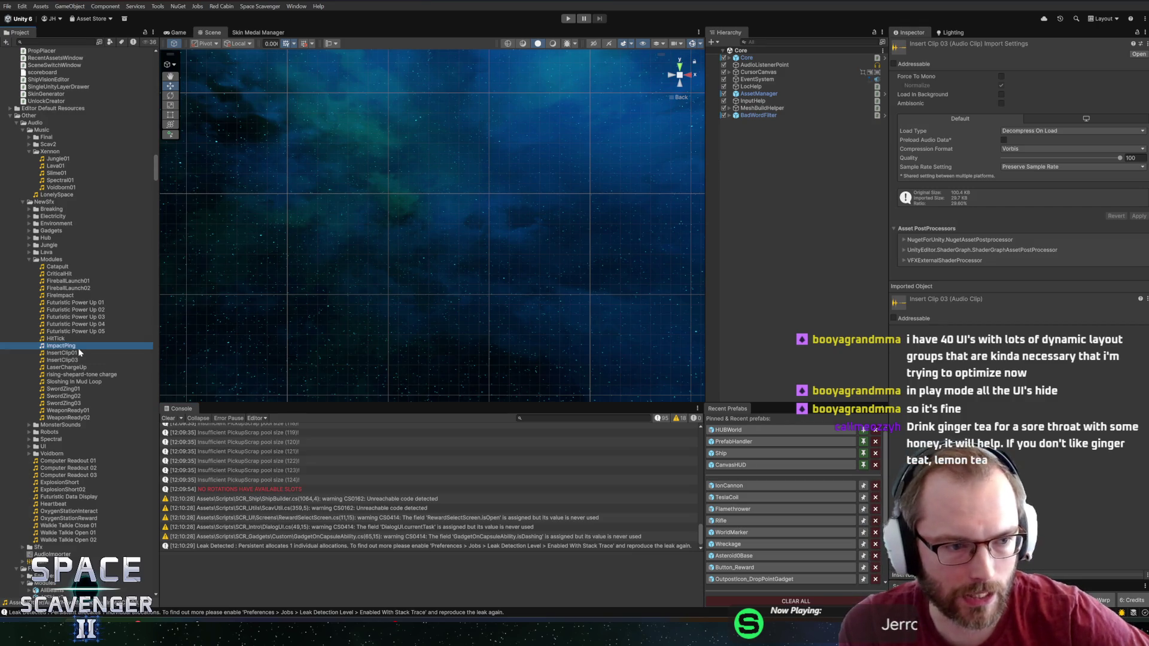
Inspect the ImpactPing clip's import settings and briefly expand its audio preview waveform
{"action": "left_click", "coordinate": [80, 353]}
{"action": "left_click", "coordinate": [88, 350]}
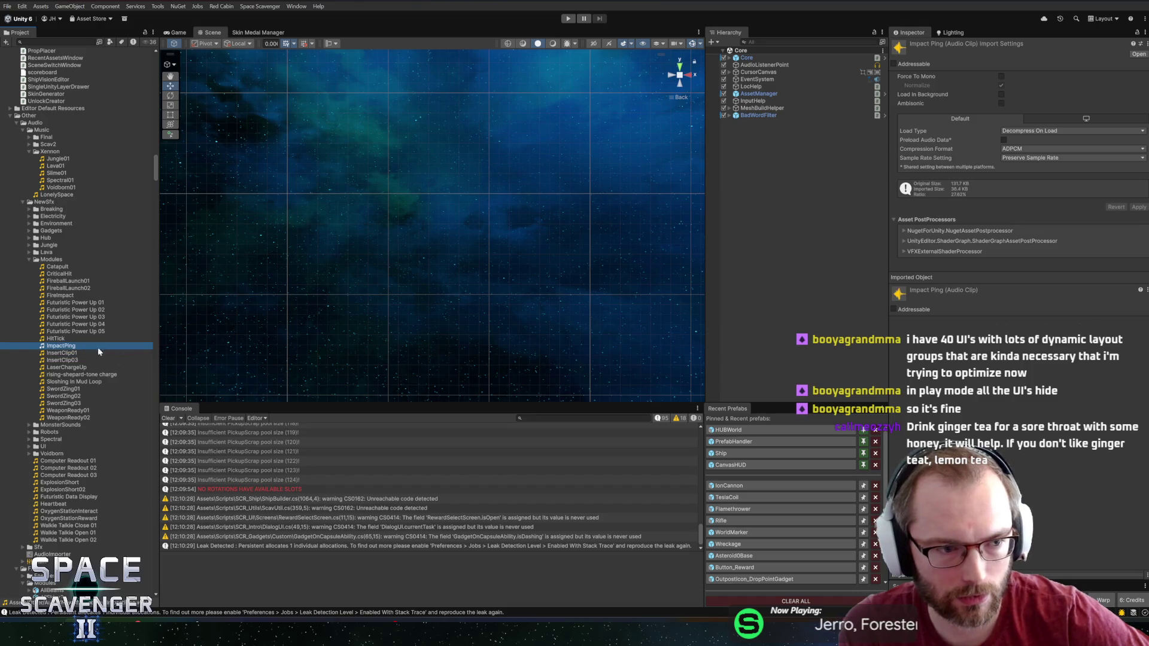
{"action": "left_click_drag", "start_coordinate": [1104, 583], "coordinate": [1104, 509]}
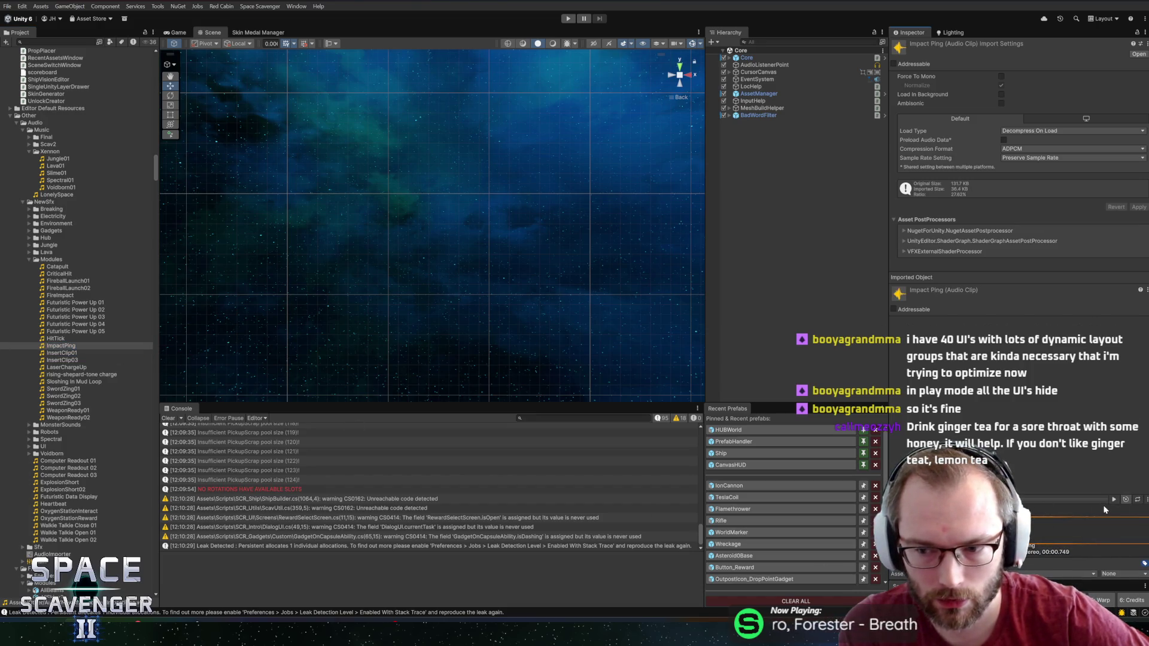
{"action": "left_click", "coordinate": [1080, 501]}
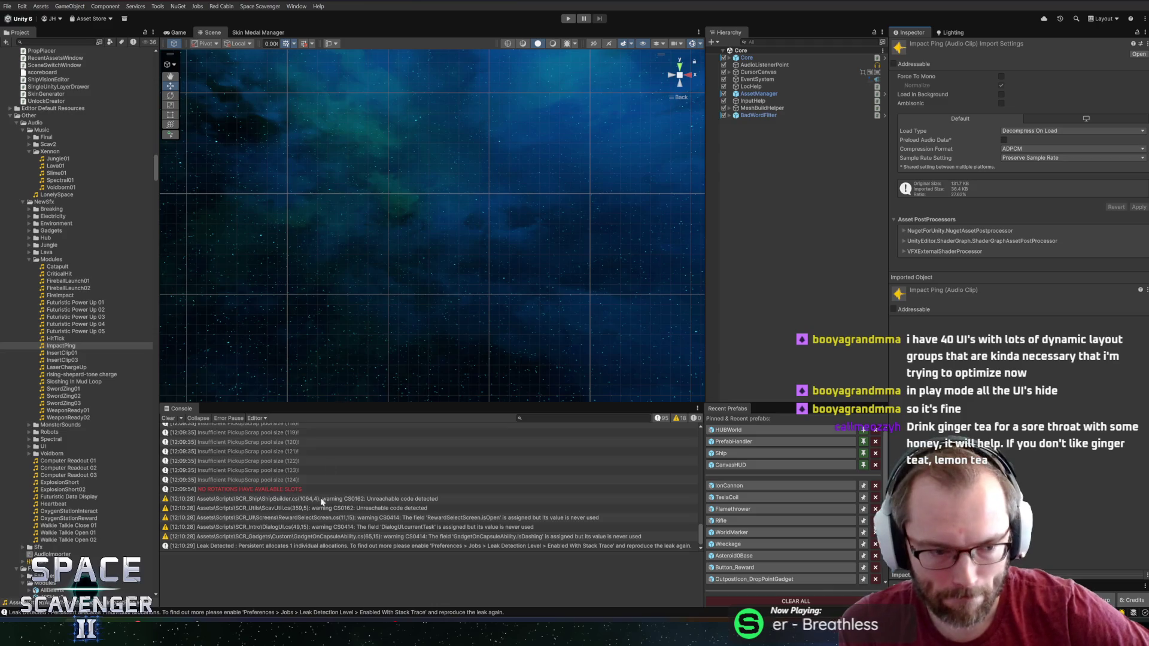
Confirm GitHub Desktop has no uncommitted changes, then bring the HacknPlan board forward
{"action": "key", "text": "alt+Tab"}
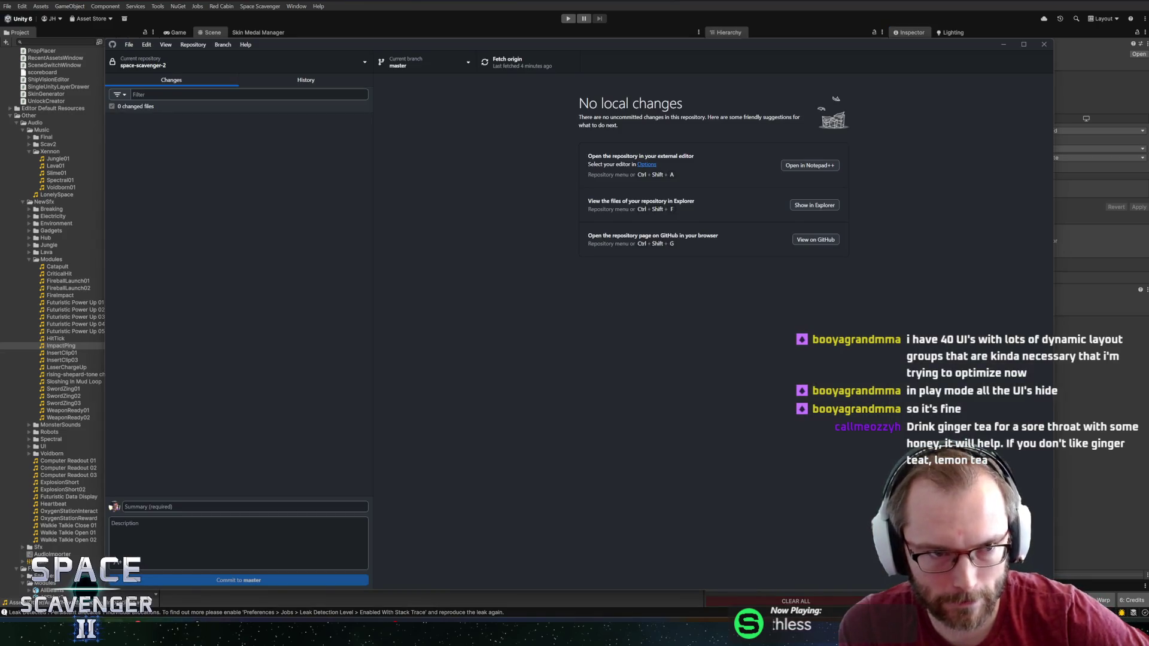
{"action": "key", "text": "alt+Tab"}
{"action": "mouse_move", "coordinate": [134, 634]}
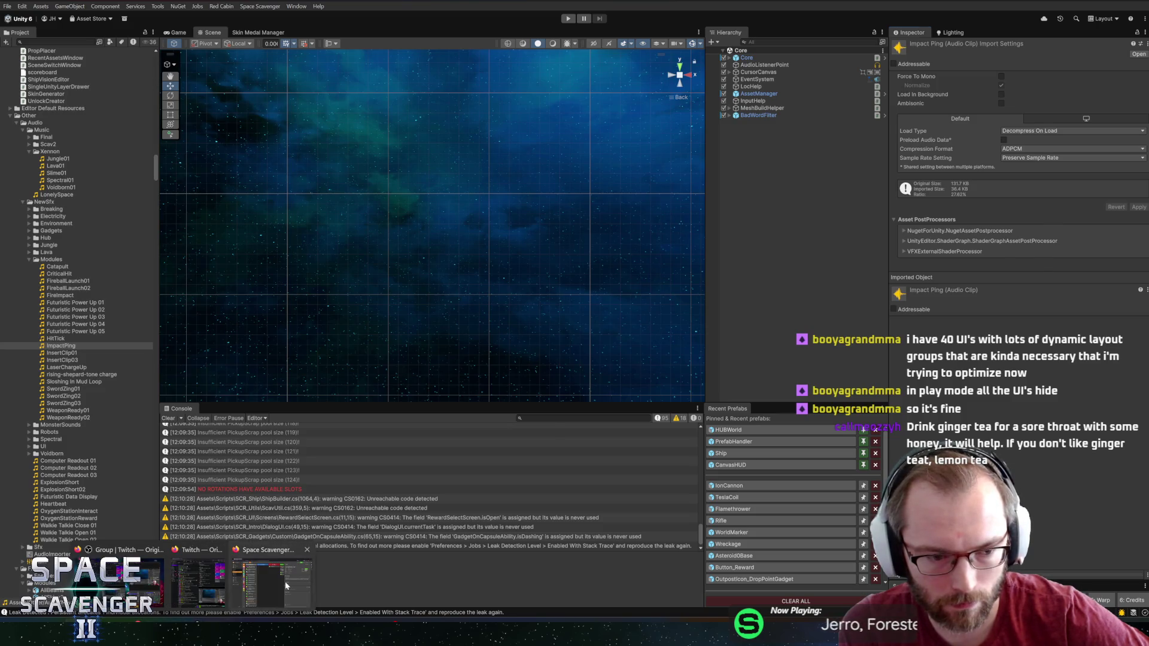
{"action": "left_click", "coordinate": [275, 574]}
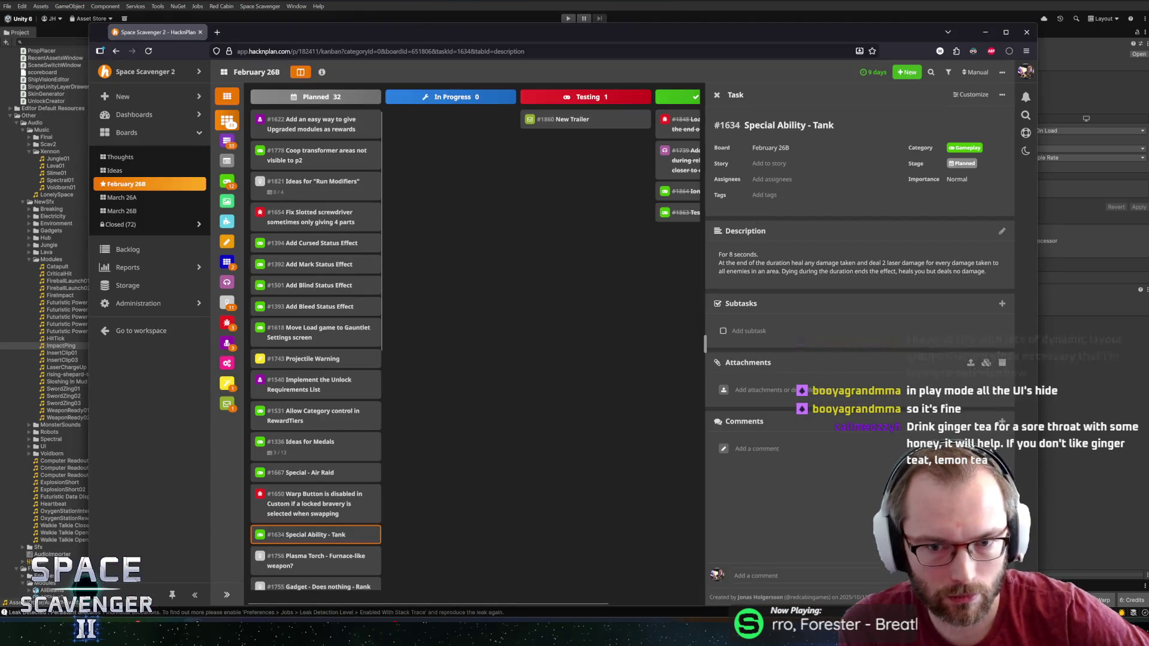
Move the HacknPlan browser window up-left and resize it larger to show all columns
{"action": "left_click_drag", "start_coordinate": [238, 32], "coordinate": [181, 10]}
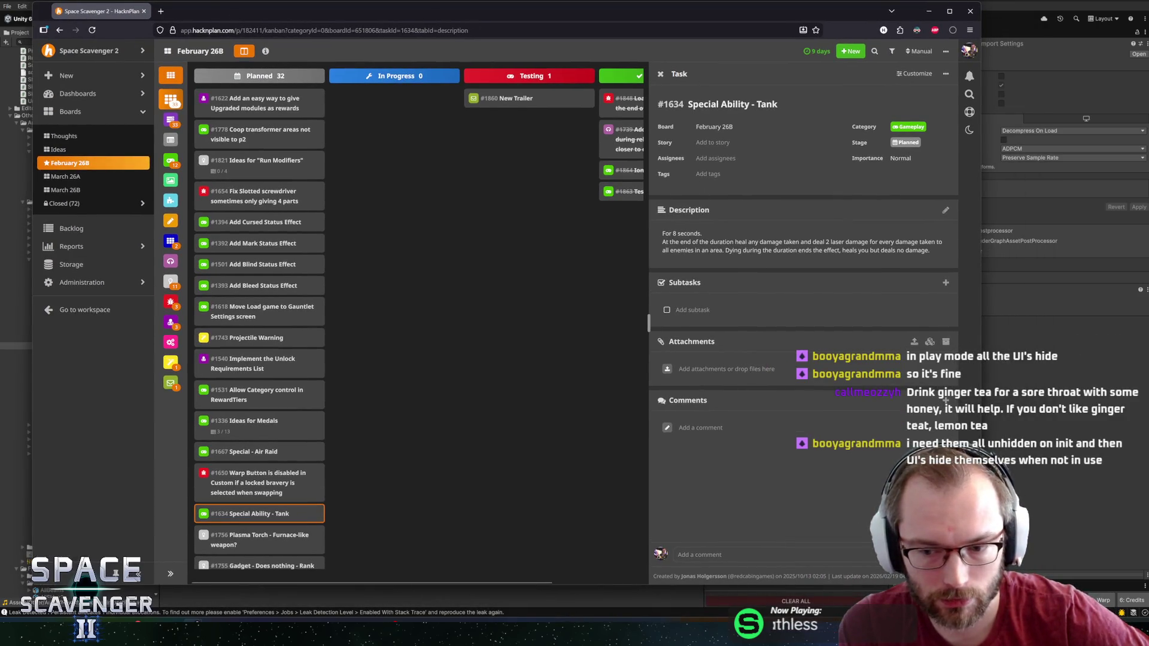
{"action": "left_click_drag", "start_coordinate": [980, 585], "coordinate": [1124, 610]}
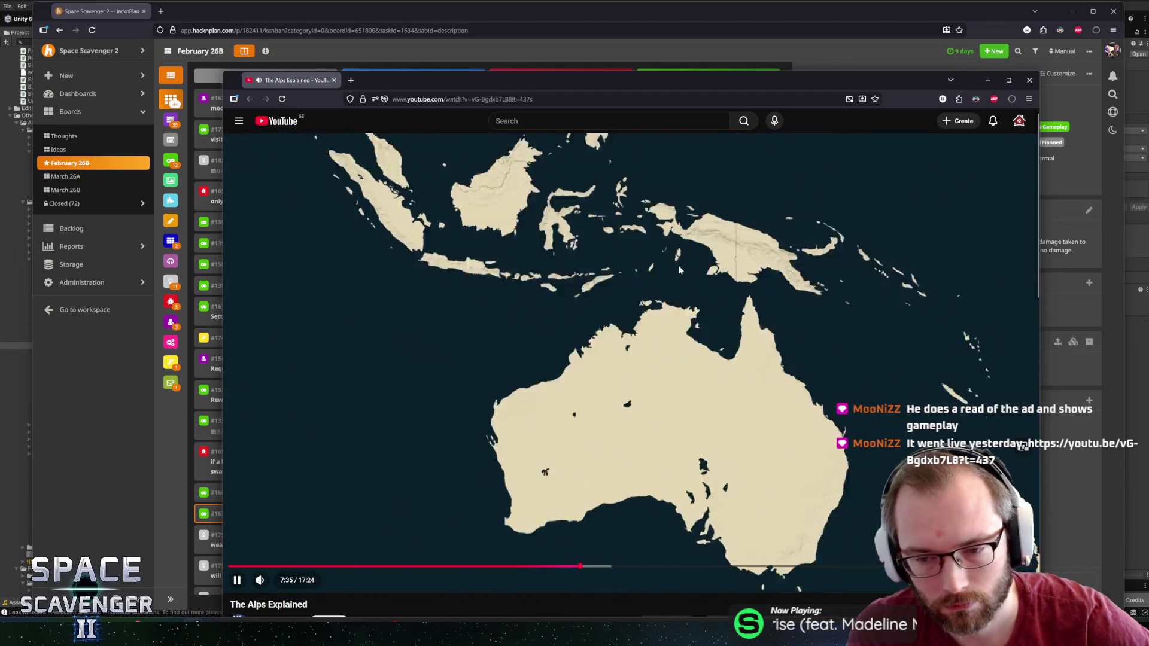
{"action": "left_click", "coordinate": [760, 242]}
{"action": "left_click", "coordinate": [759, 243]}
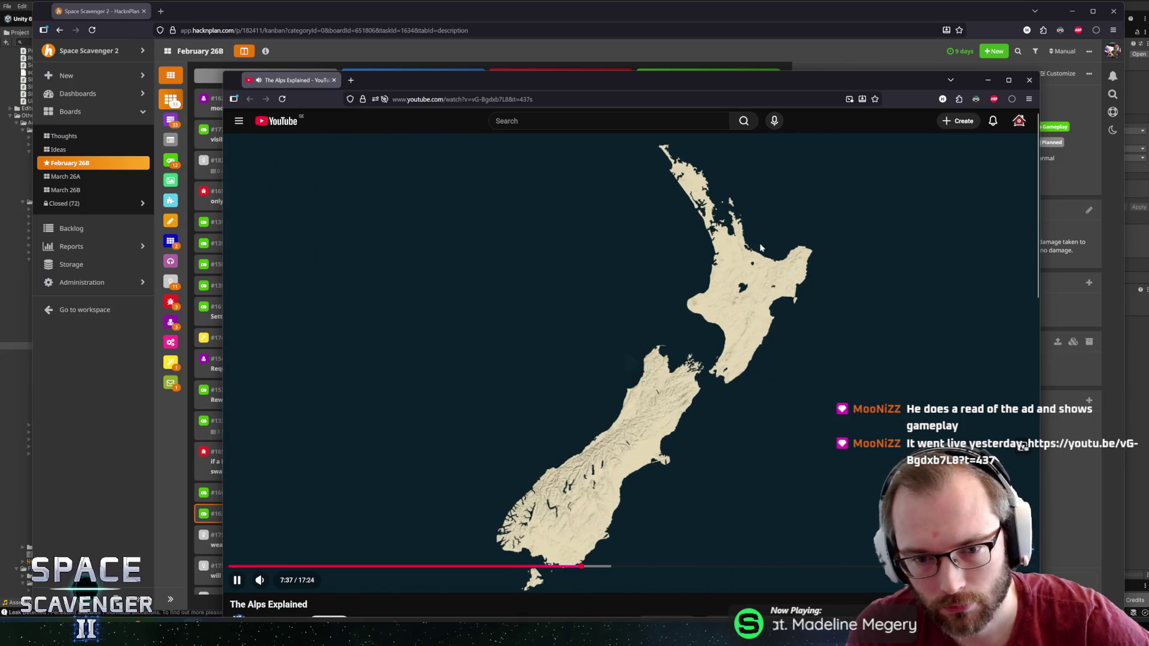
{"action": "key", "text": "Left"}
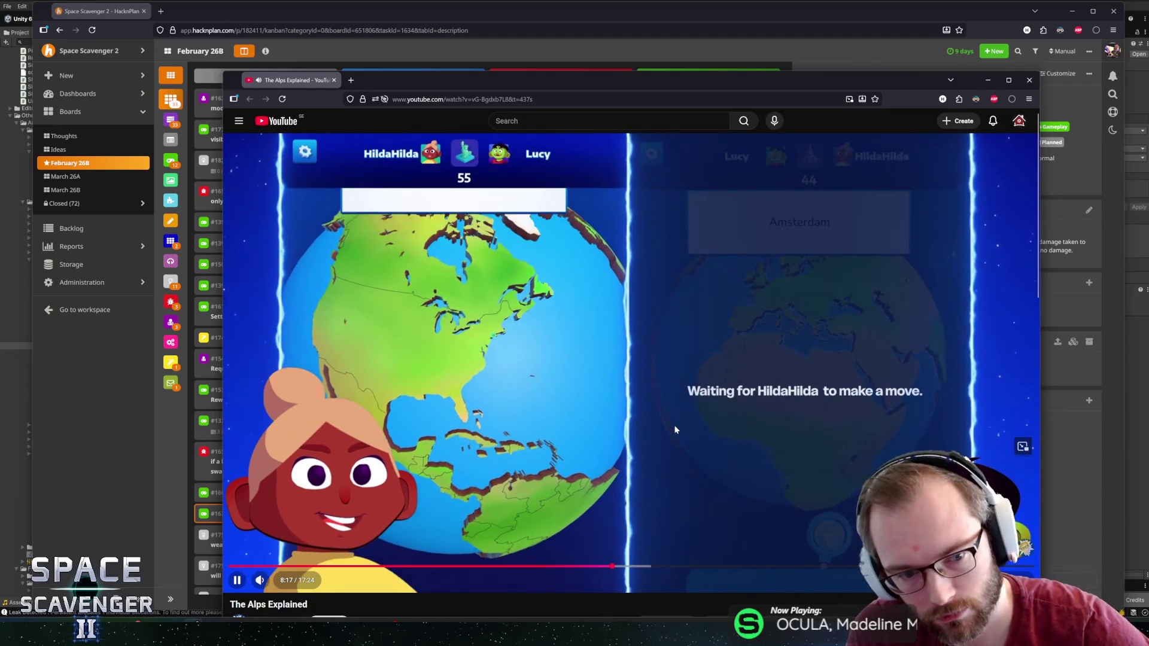
{"action": "scroll", "coordinate": [469, 532], "scroll_direction": "down", "scroll_amount": 1}
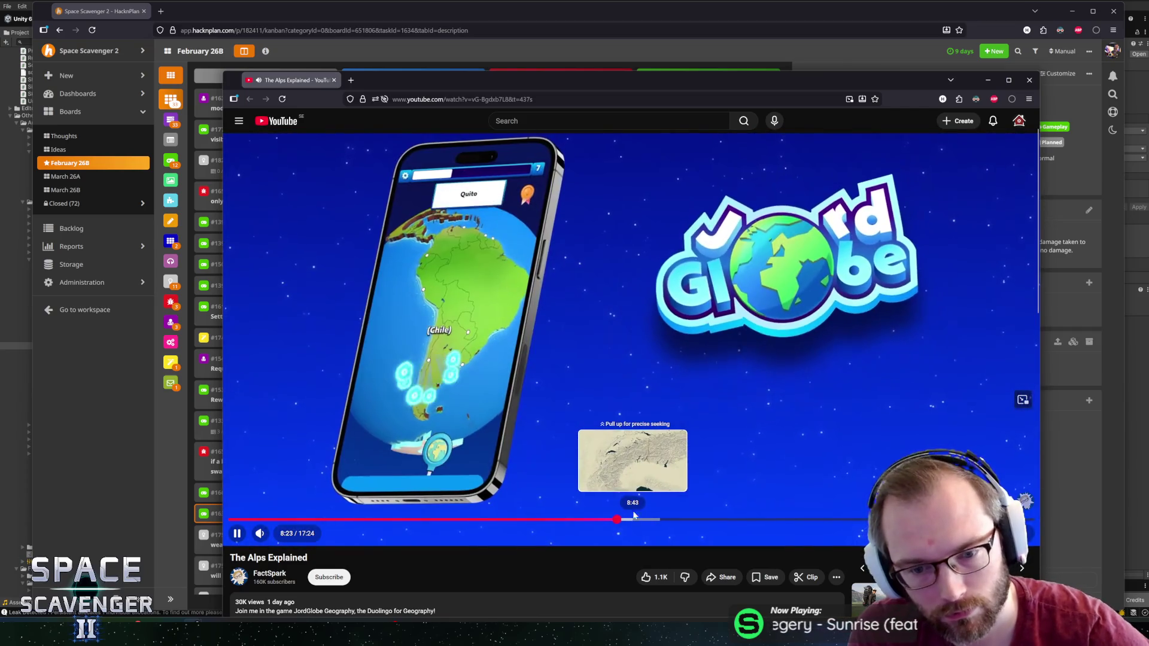
{"action": "left_click", "coordinate": [62, 558]}
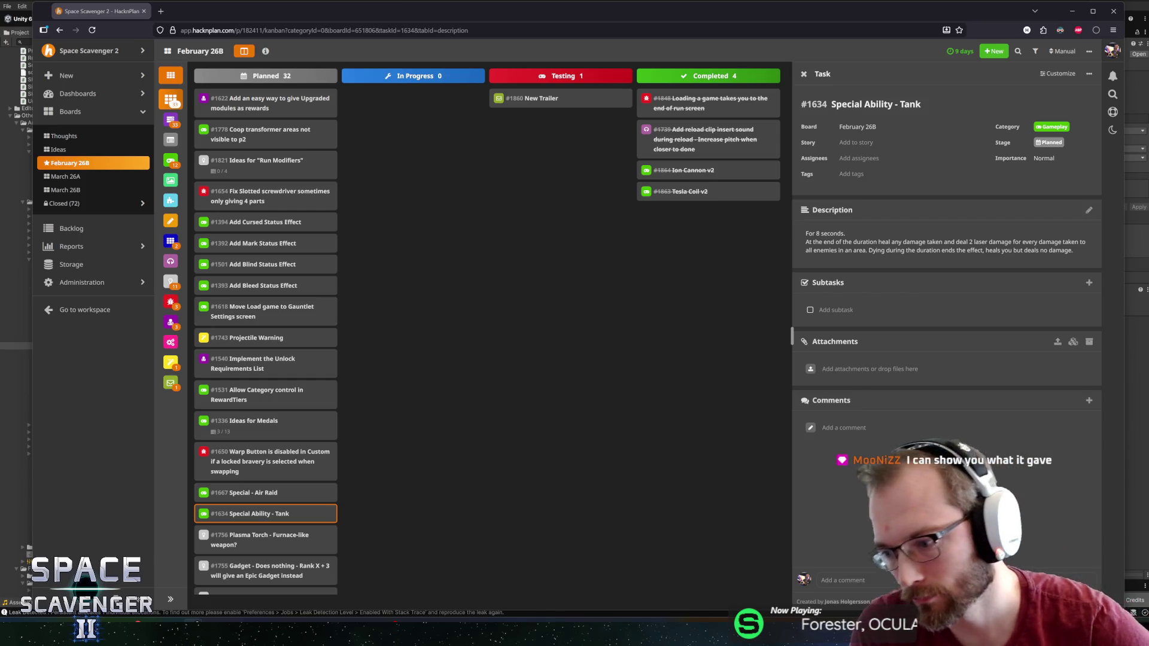
Close the Special Ability - Tank task details and move the Lightshot screenshot window over the board
{"action": "left_click", "coordinate": [548, 233]}
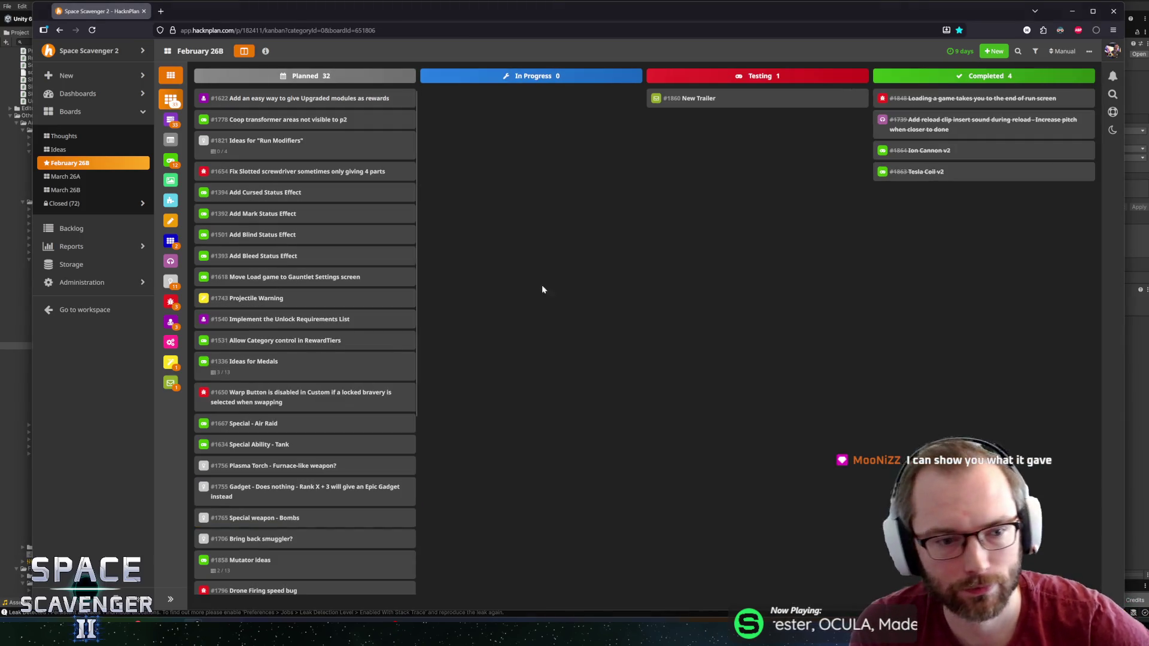
{"action": "scroll", "coordinate": [357, 300], "scroll_direction": "down", "scroll_amount": 5}
{"action": "scroll", "coordinate": [323, 335], "scroll_direction": "up", "scroll_amount": 4}
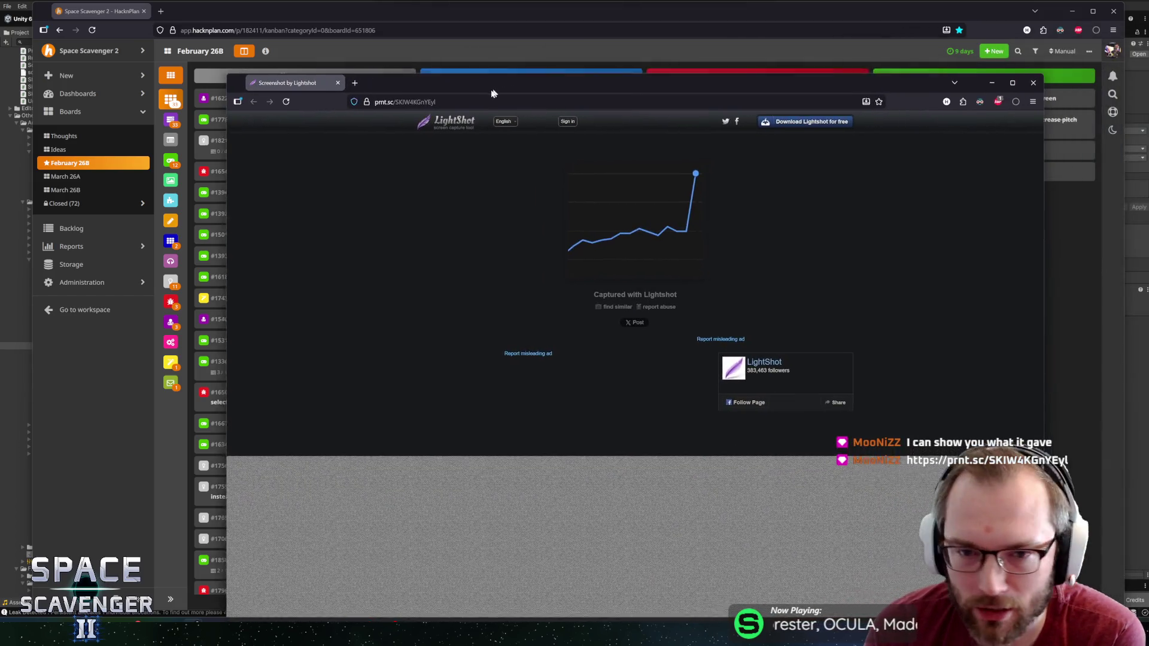
{"action": "left_click_drag", "start_coordinate": [492, 92], "coordinate": [479, 113]}
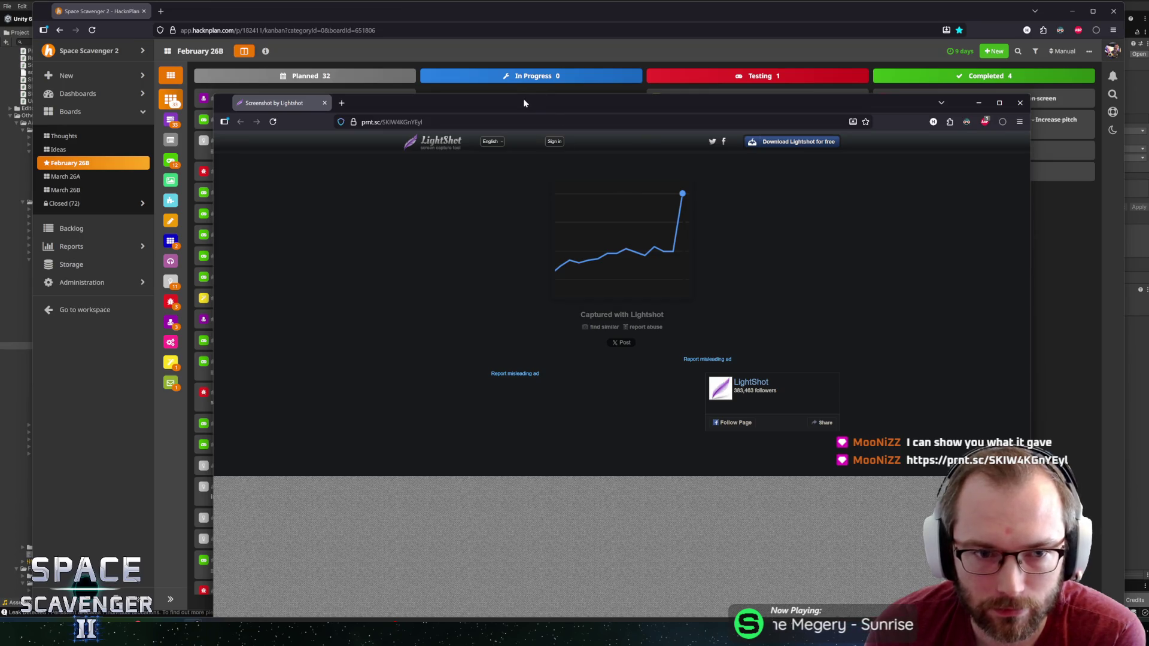
Close the Lightshot screenshot window with Ctrl+W
{"action": "key", "text": "ctrl+w"}
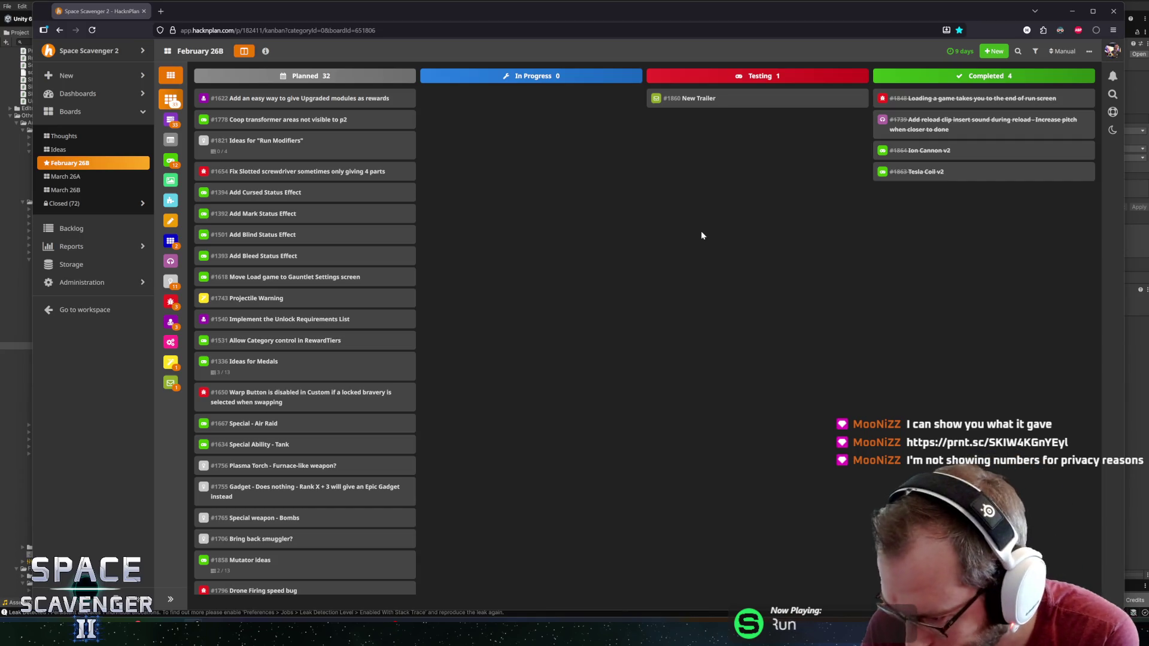
Scroll through the 32 Planned tasks on the board, then switch to the Unity Editor
{"action": "scroll", "coordinate": [352, 280], "scroll_direction": "down", "scroll_amount": 4}
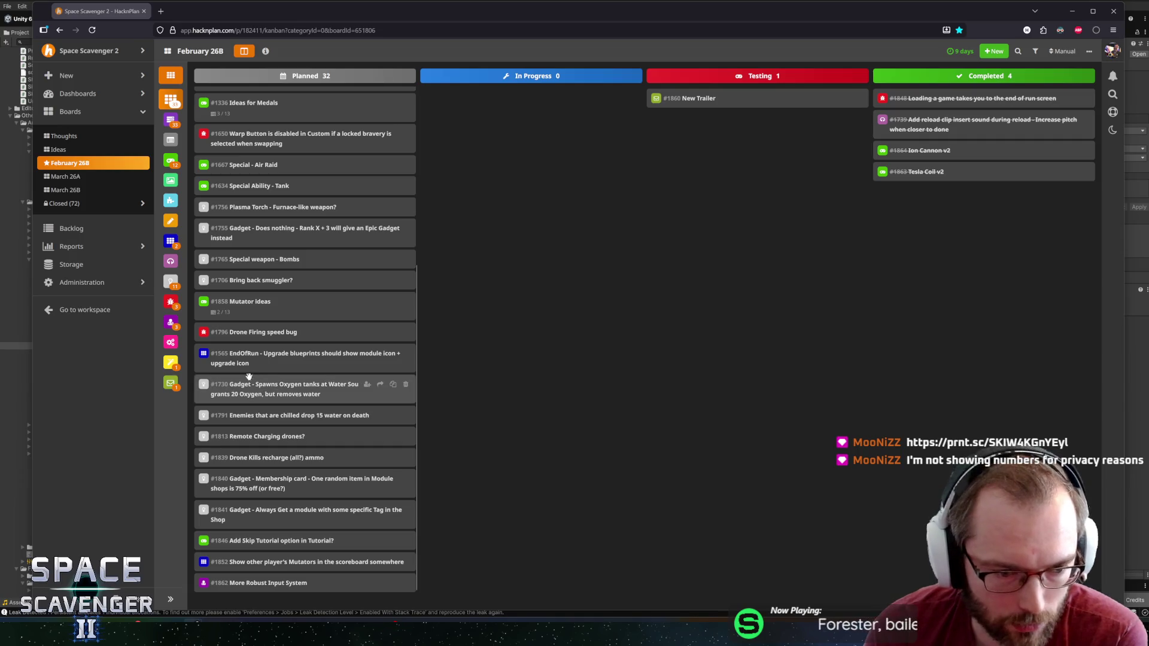
{"action": "scroll", "coordinate": [328, 372], "scroll_direction": "up", "scroll_amount": 4}
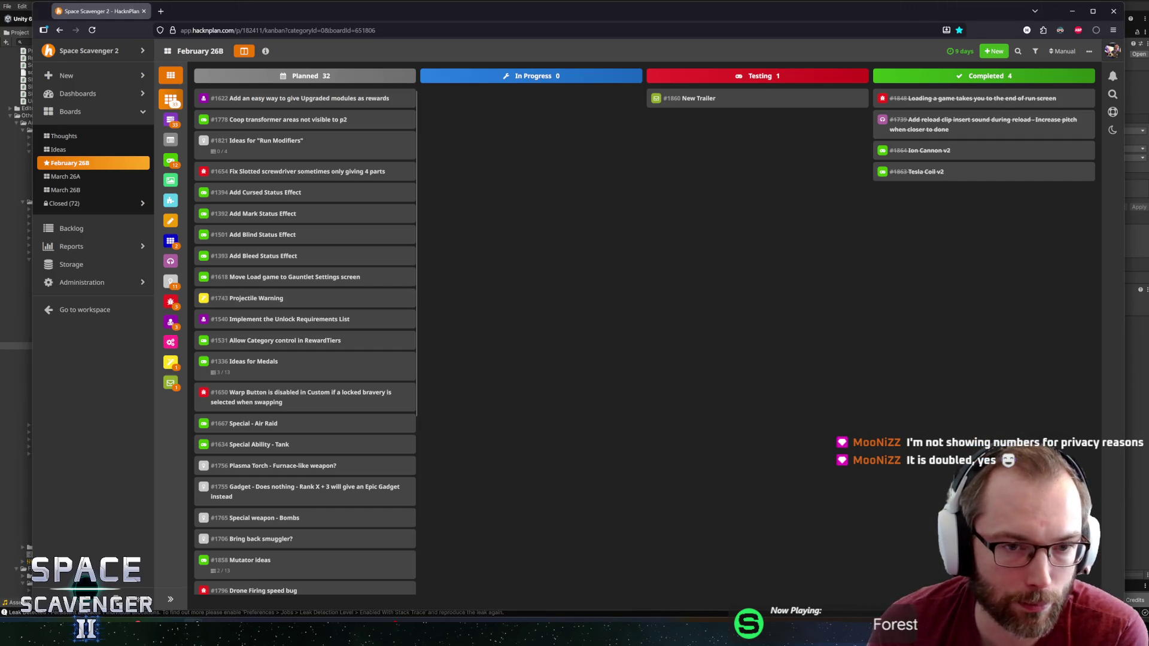
{"action": "key", "text": "alt+Tab"}
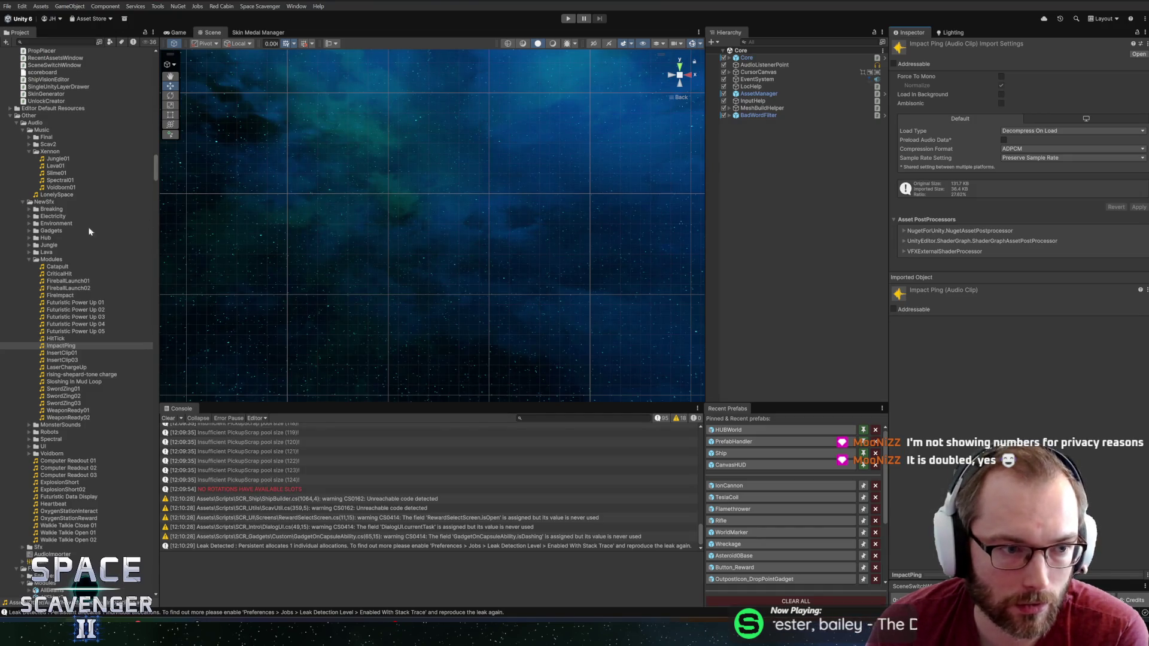
Collapse the Modules sound effects folder and select the Xennon music folder in the Project tree
{"action": "double_click", "coordinate": [41, 259]}
{"action": "left_click", "coordinate": [49, 151]}
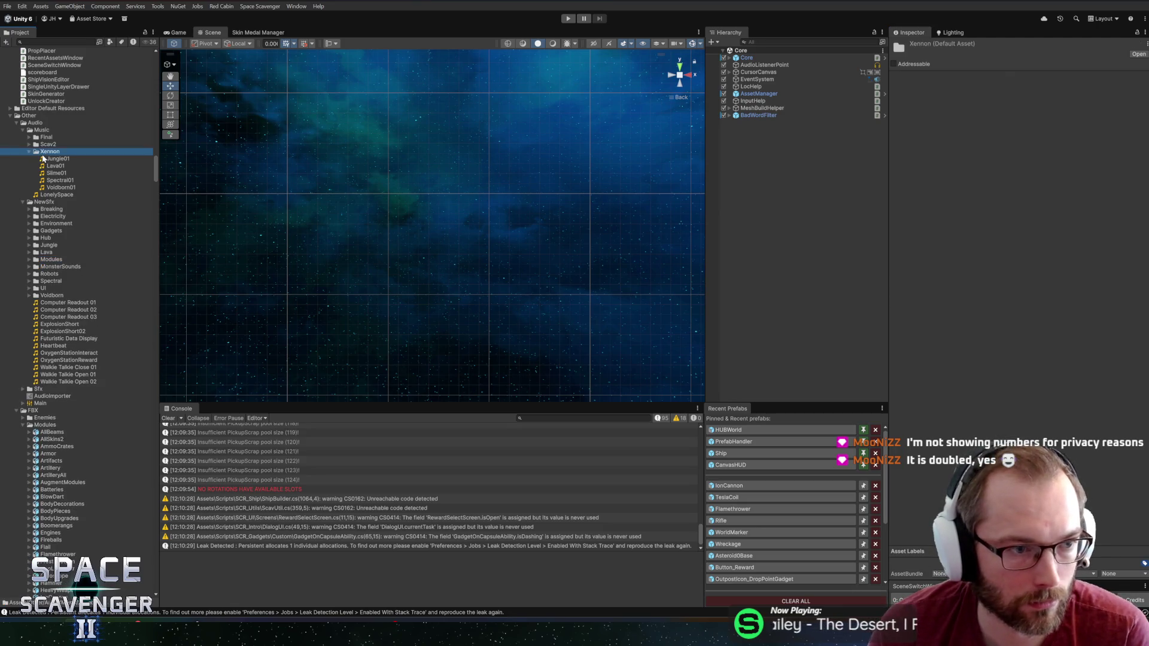
{"action": "scroll", "coordinate": [89, 180], "scroll_direction": "down", "scroll_amount": 15}
{"action": "scroll", "coordinate": [85, 204], "scroll_direction": "up", "scroll_amount": 20}
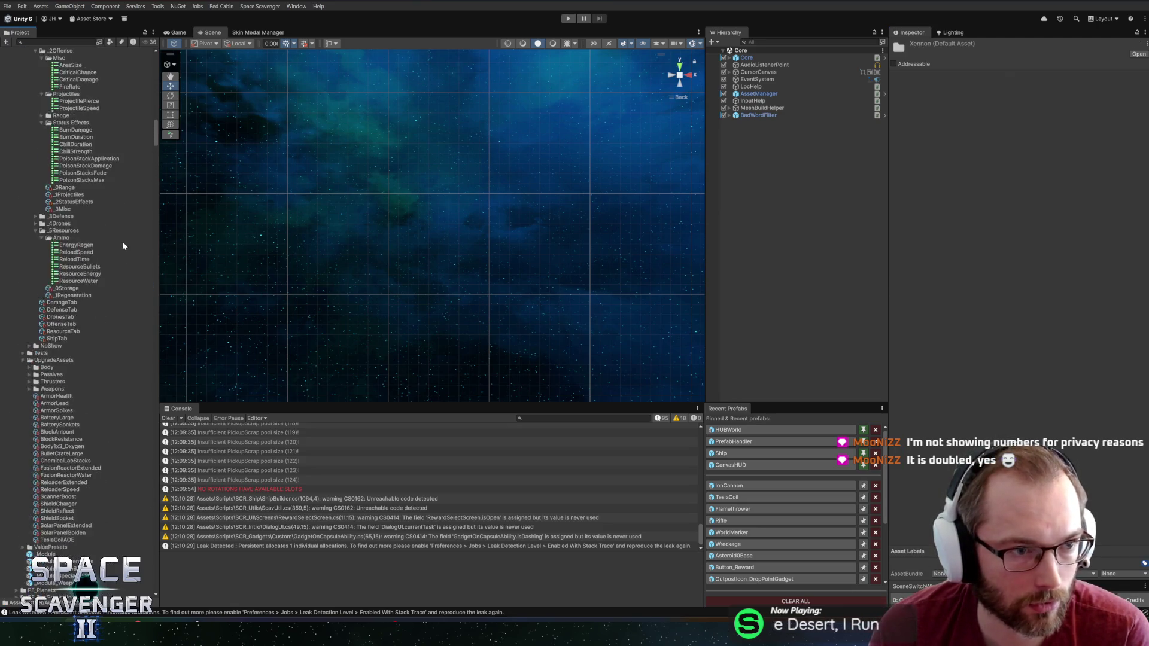
{"action": "scroll", "coordinate": [99, 173], "scroll_direction": "down", "scroll_amount": 15}
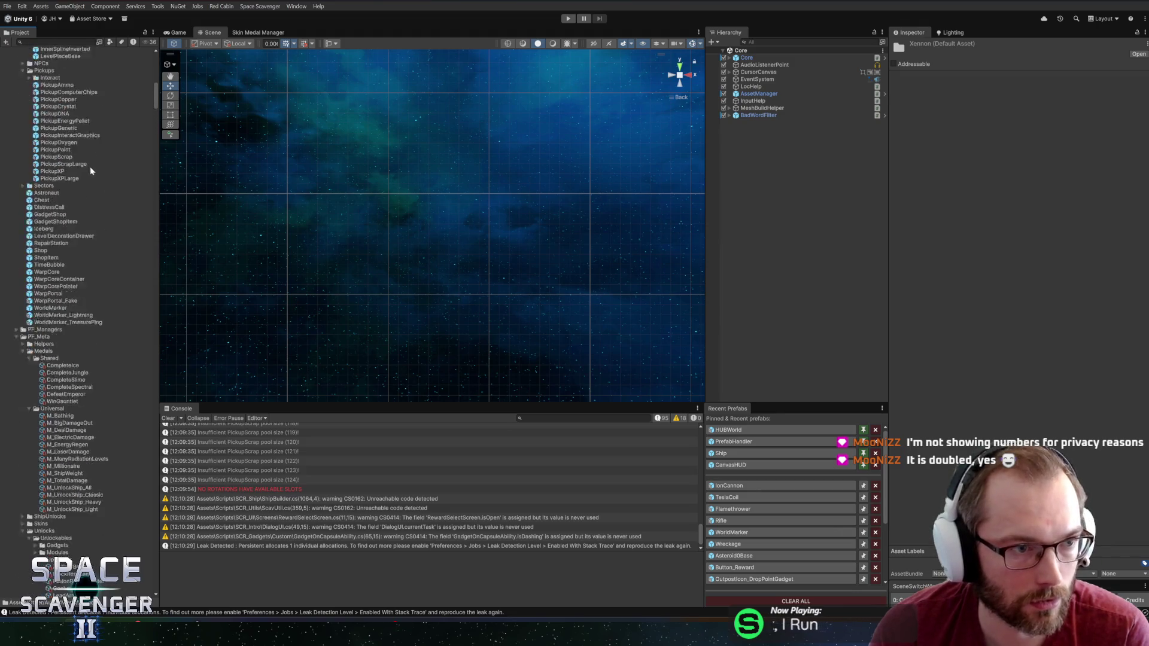
{"action": "scroll", "coordinate": [90, 162], "scroll_direction": "up", "scroll_amount": 3}
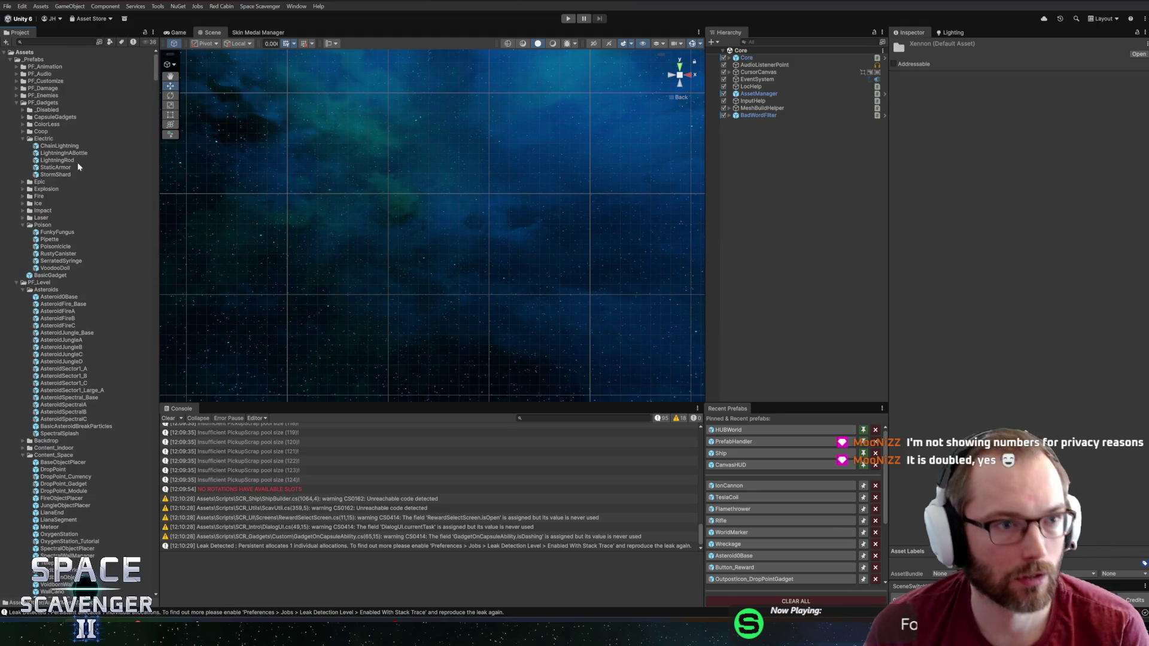
Collapse Assets to its top-level folders, then expand _Prefabs and PF_Modules to show its contents
{"action": "left_click", "coordinate": [4, 53], "text": "alt"}
{"action": "left_click", "coordinate": [5, 53]}
{"action": "double_click", "coordinate": [40, 60]}
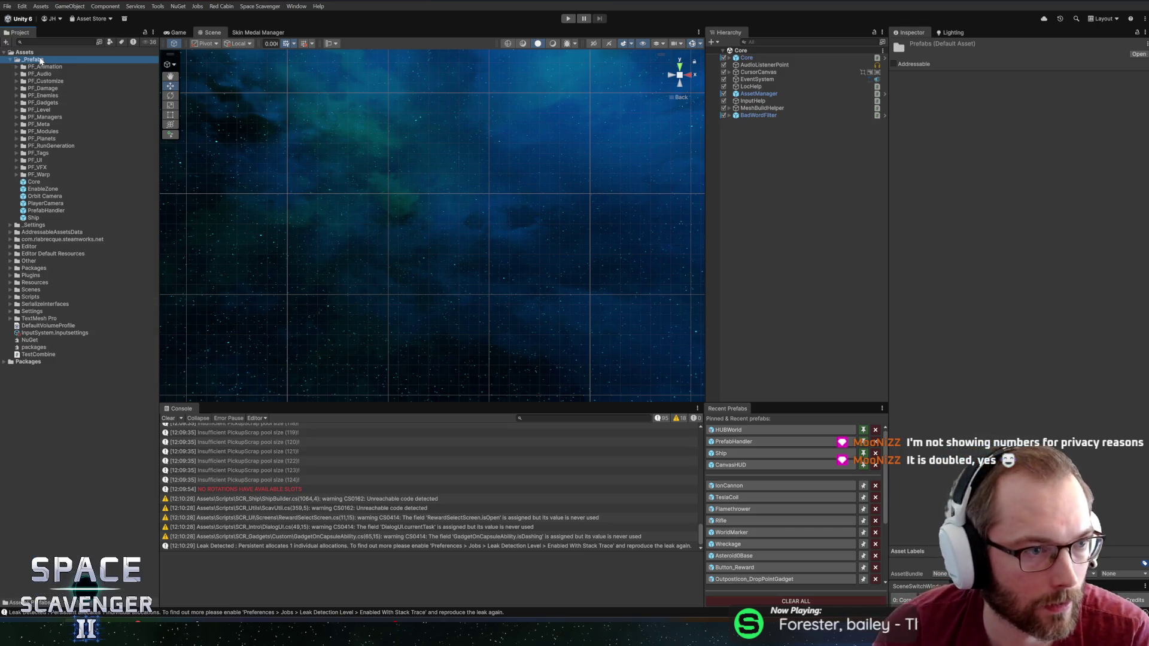
{"action": "left_click", "coordinate": [45, 117]}
{"action": "double_click", "coordinate": [50, 131]}
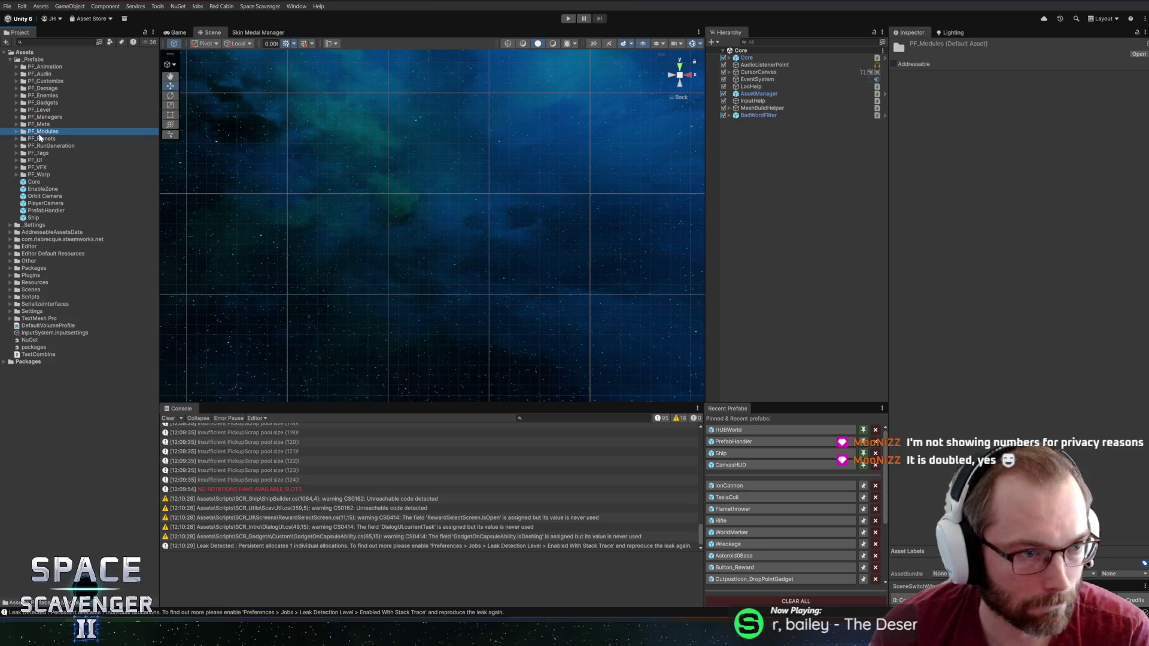